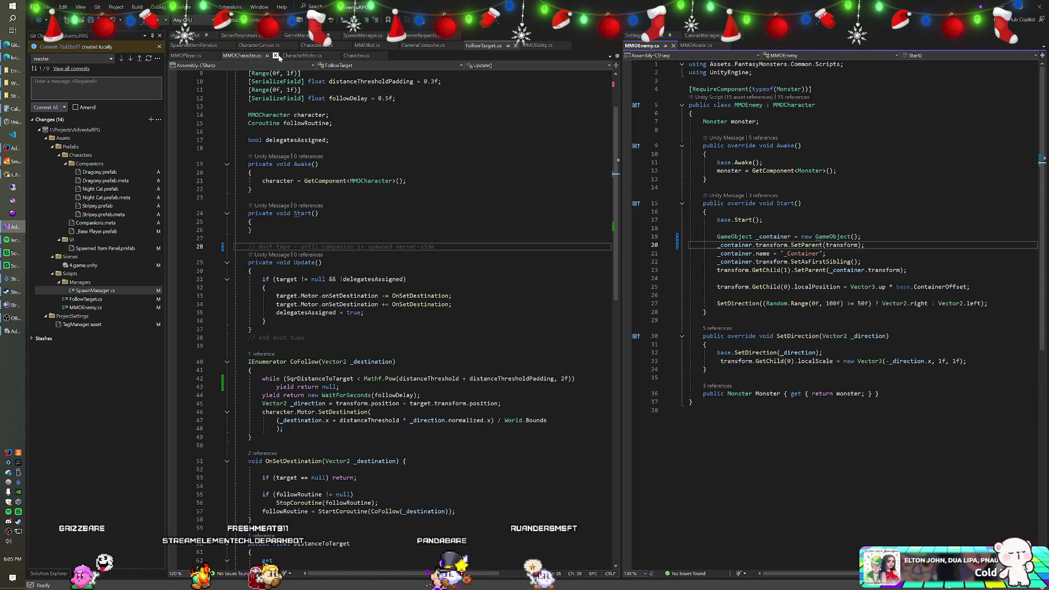
Undo the SetParent edits so line 19 is again Instantiate(new GameObject(), transform), save, and switch to Unity.
{"action": "key", "text": "BackSpace"}
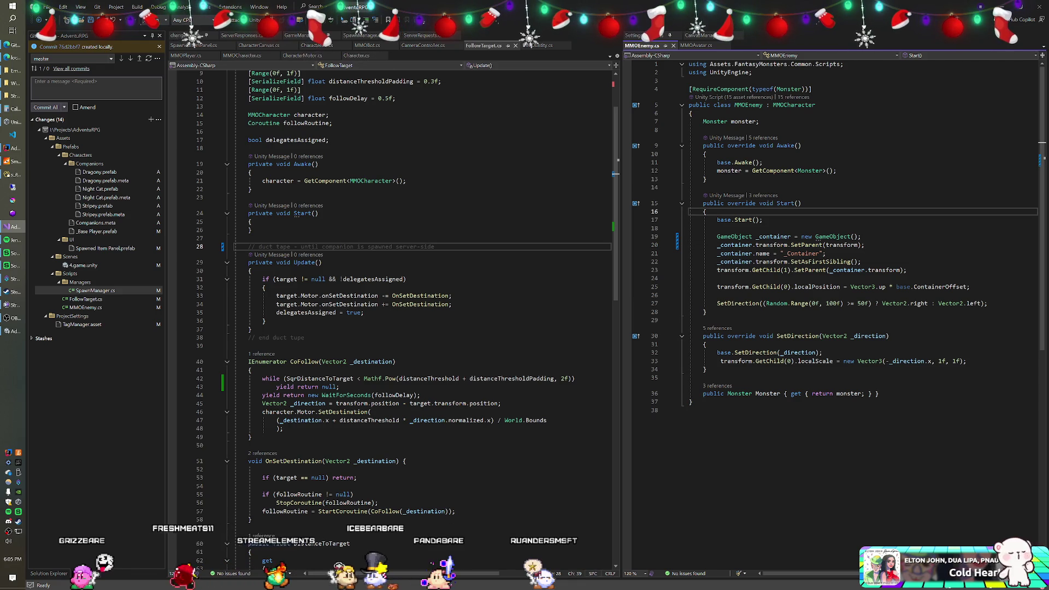
{"action": "key", "text": "Left"}
{"action": "key", "text": "ctrl+BackSpace"}
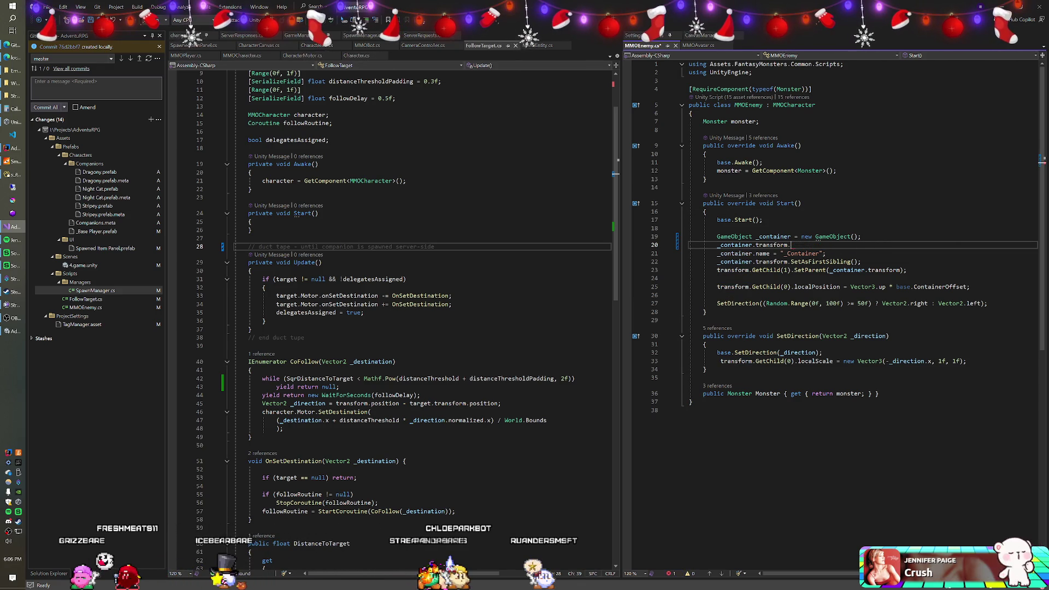
{"action": "key", "text": "ctrl+z"}
{"action": "key", "text": "ctrl+z"}
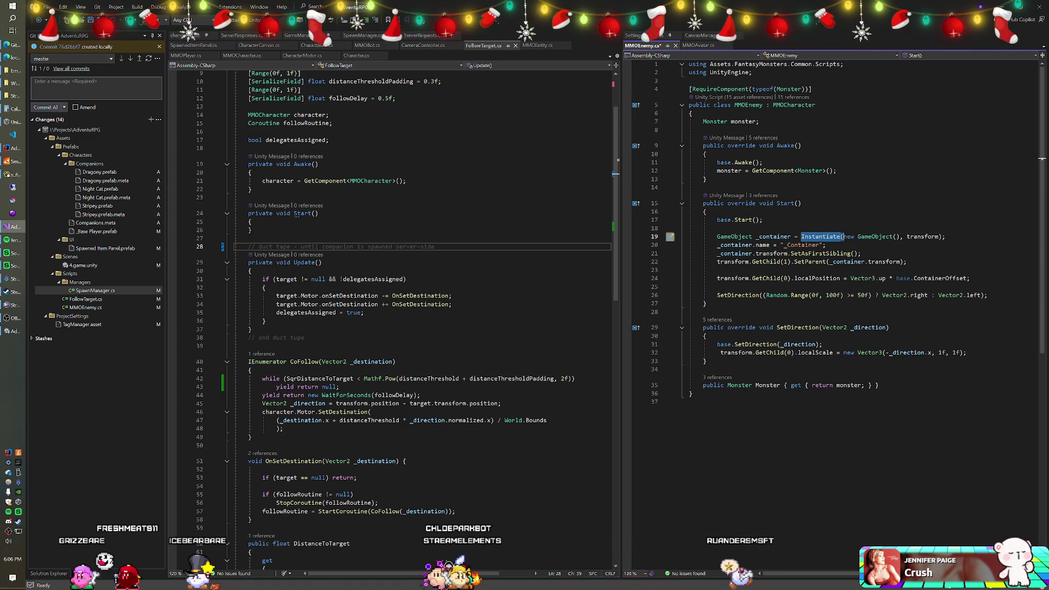
{"action": "left_click", "coordinate": [706, 211]}
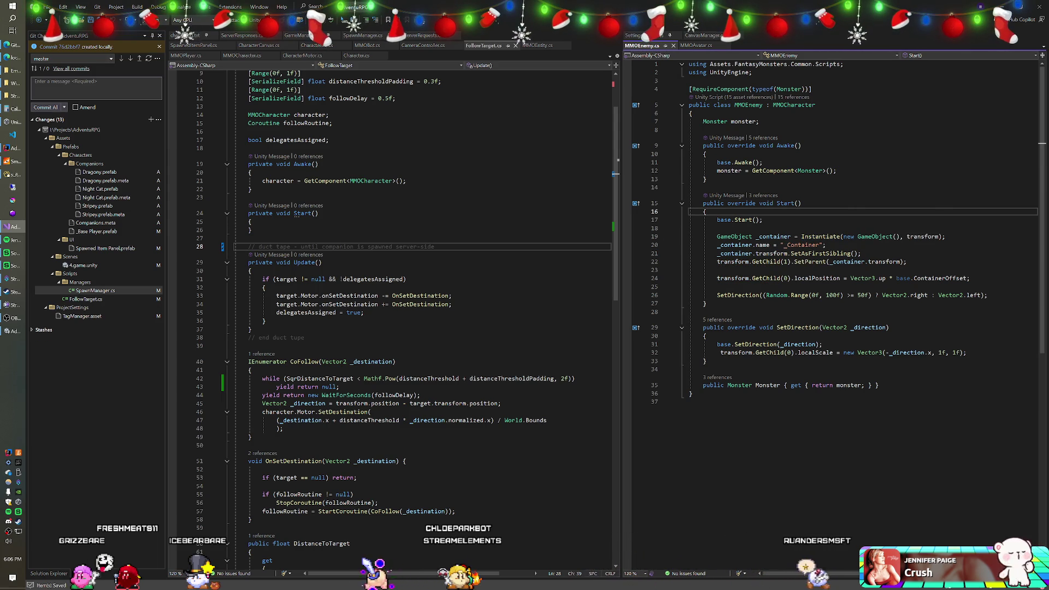
{"action": "key", "text": "alt+Tab"}
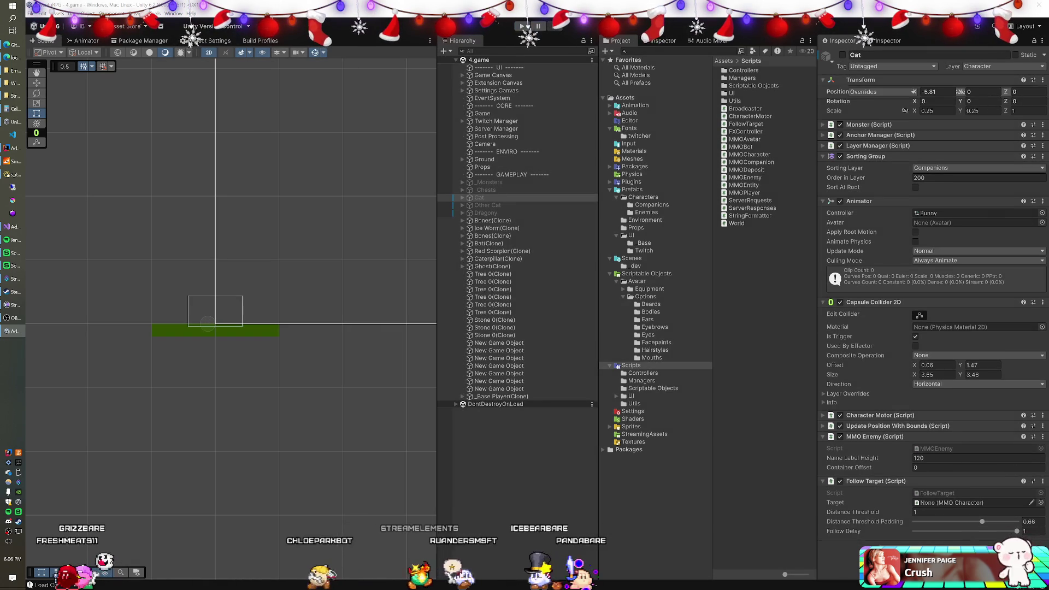
Return to Visual Studio after the Play-mode Hierarchy shows stray New Game Object entries.
{"action": "left_click", "coordinate": [14, 231]}
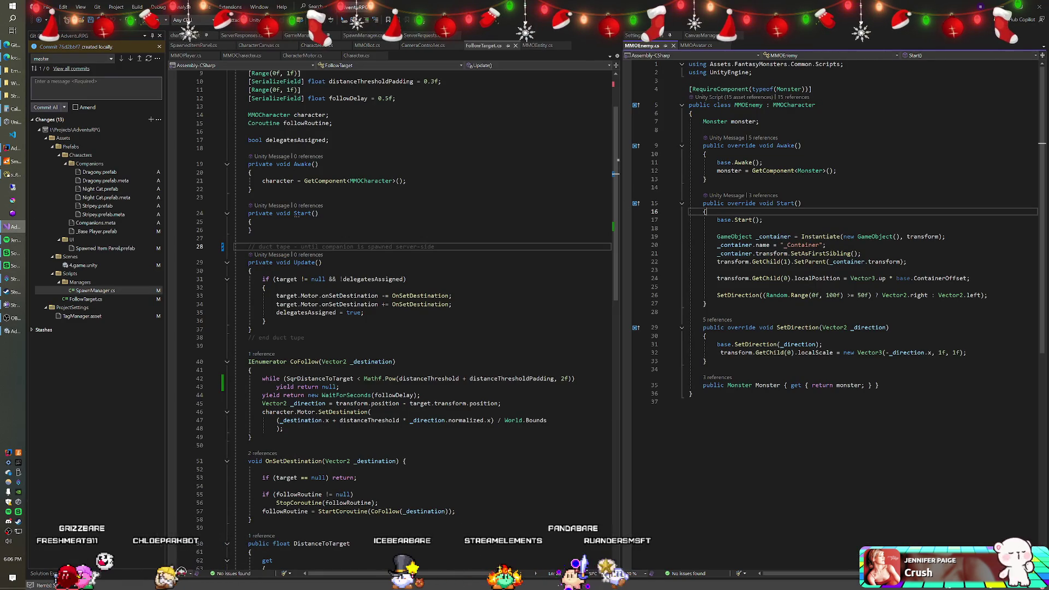
Restore the new GameObject() version with _container.transform.SetParent(transform); on line 20.
{"action": "left_click", "coordinate": [763, 219]}
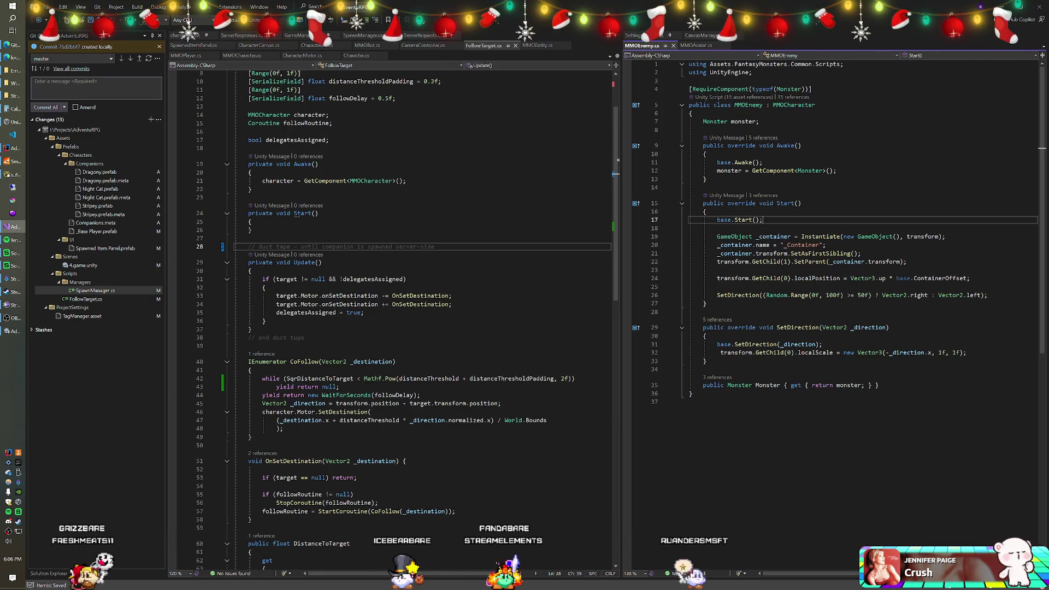
{"action": "left_click", "coordinate": [812, 237]}
{"action": "key", "text": "ctrl+BackSpace"}
{"action": "key", "text": "ctrl+BackSpace"}
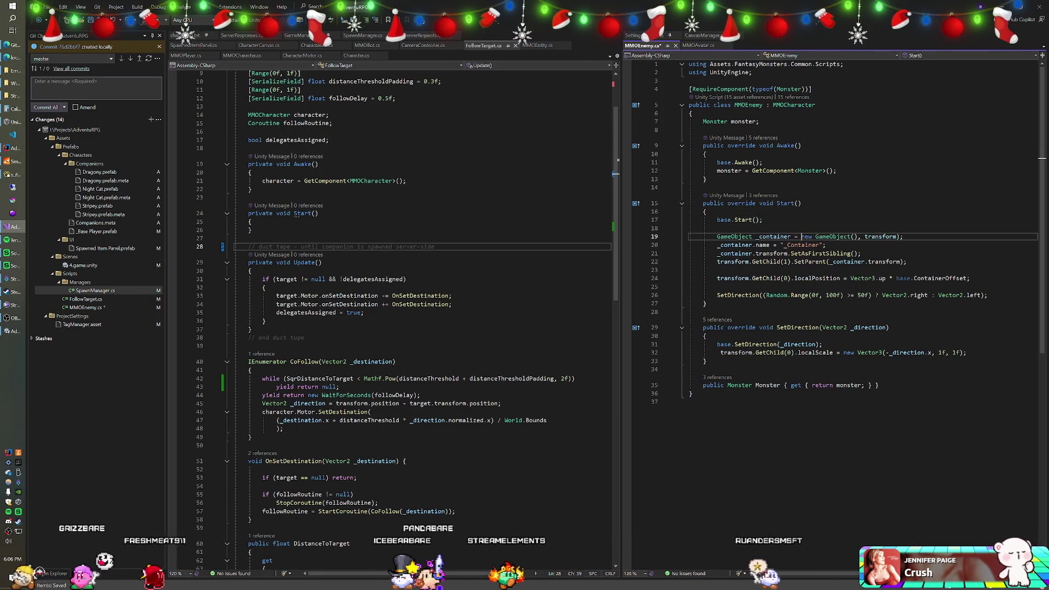
{"action": "key", "text": "Tab"}
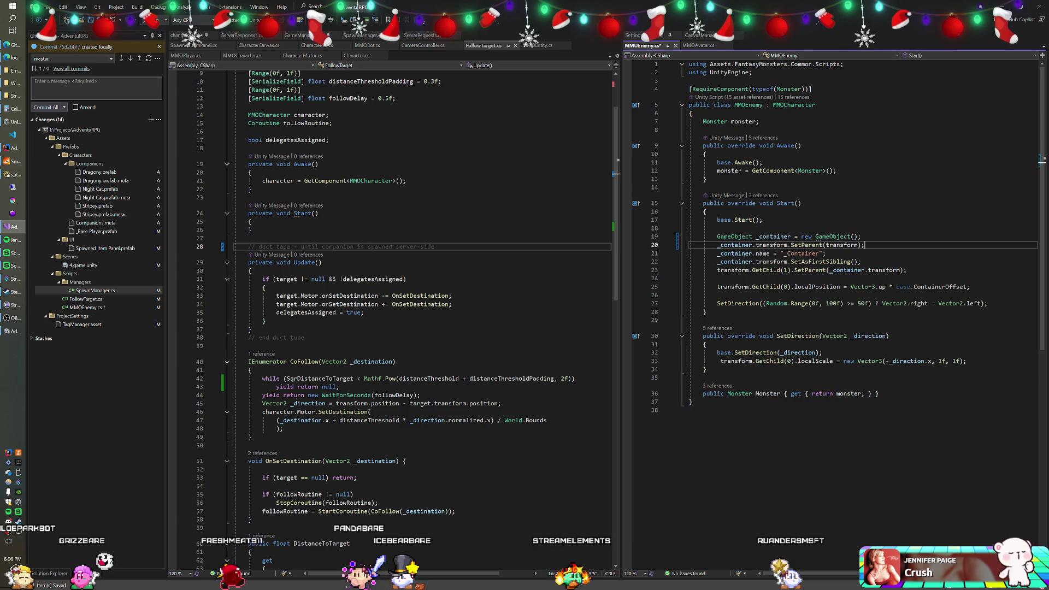
{"action": "key", "text": "ctrl+z"}
{"action": "key", "text": "ctrl+z"}
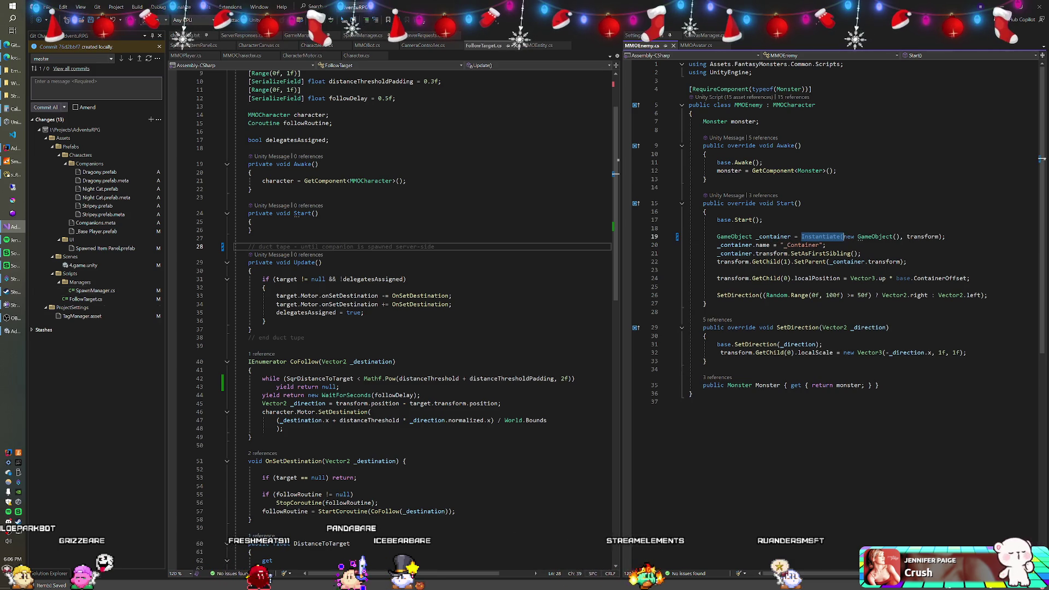
{"action": "key", "text": "ctrl+y"}
{"action": "key", "text": "ctrl+y"}
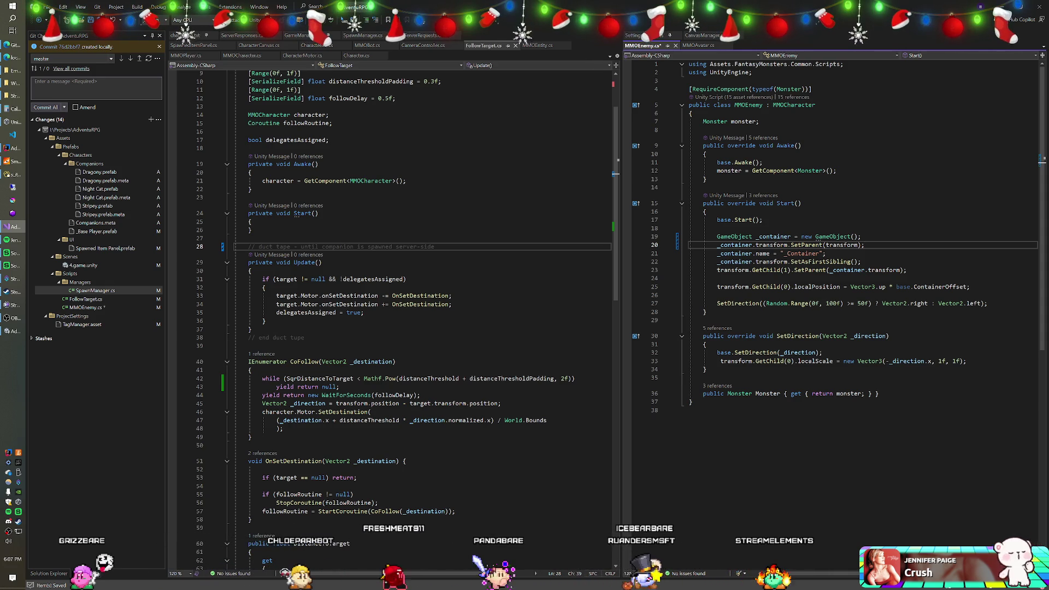
Add lines setting the container's localPosition to Vector3.zero and localRotation to Quaternion.identity, then save.
{"action": "key", "text": "Return"}
{"action": "type", "text": "_container."}
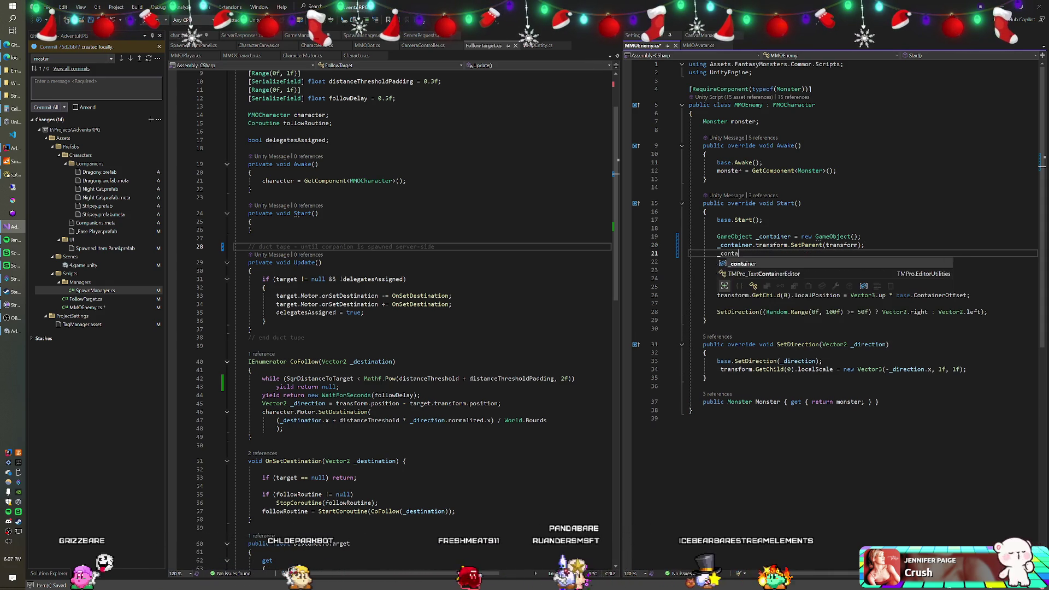
{"action": "type", "text": "tr"}
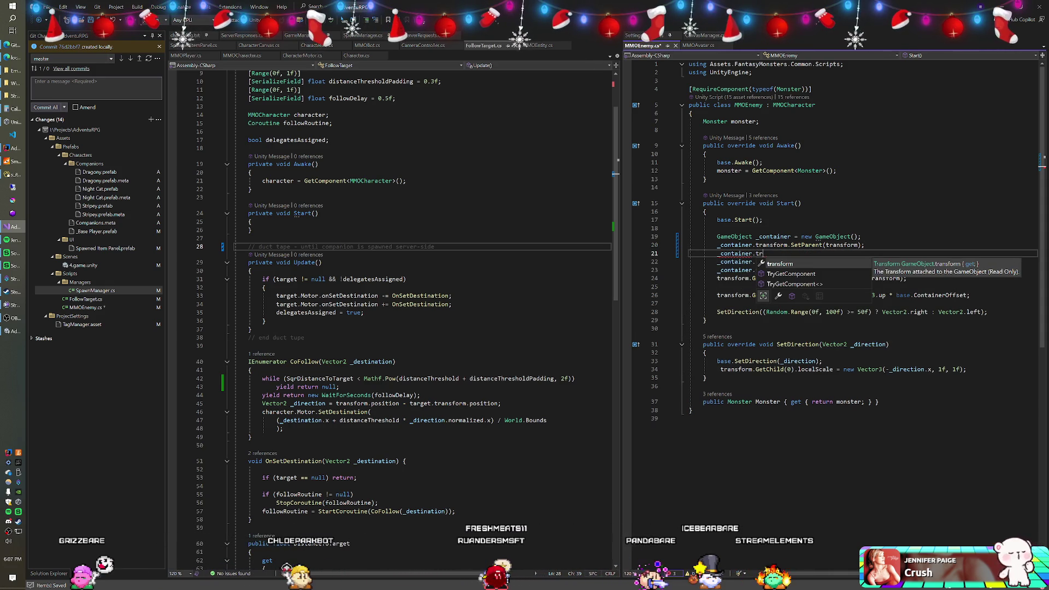
{"action": "type", "text": "ansform"}
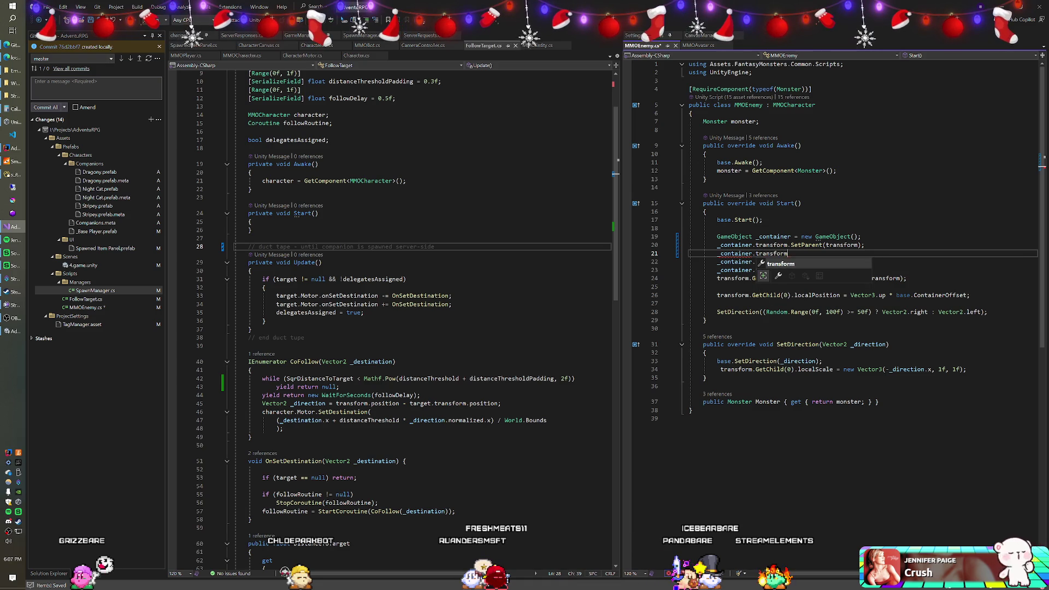
{"action": "type", "text": ".localPosition"}
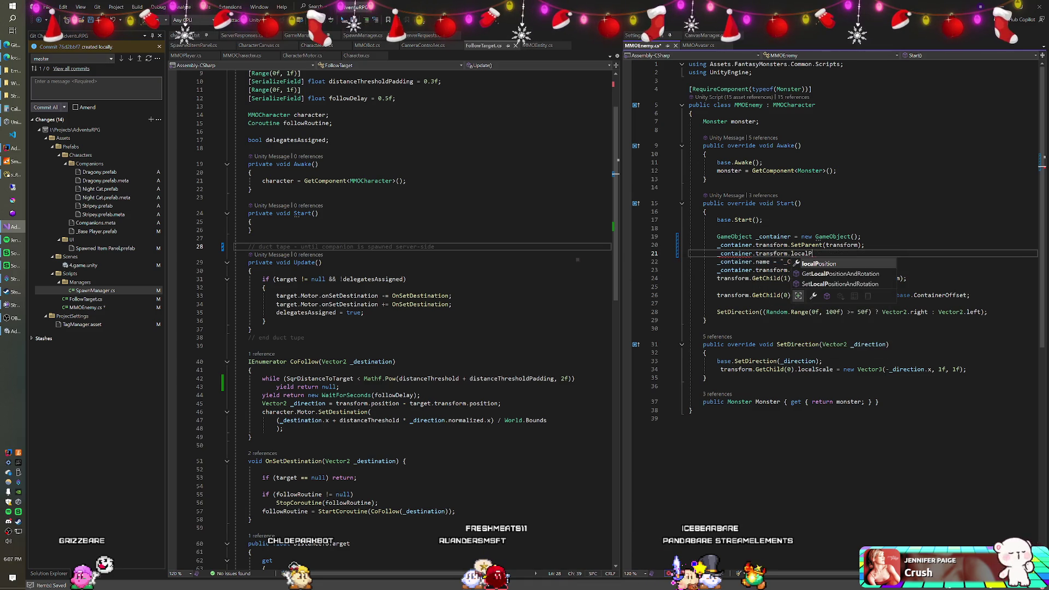
{"action": "type", "text": " = Vector3.zer"}
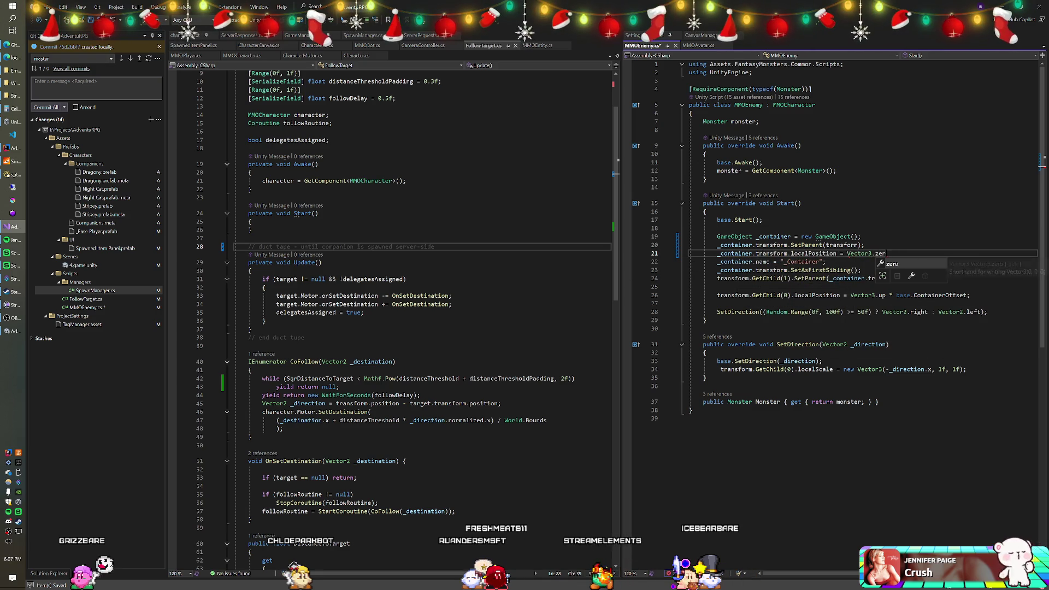
{"action": "type", "text": "o;"}
{"action": "key", "text": "Return"}
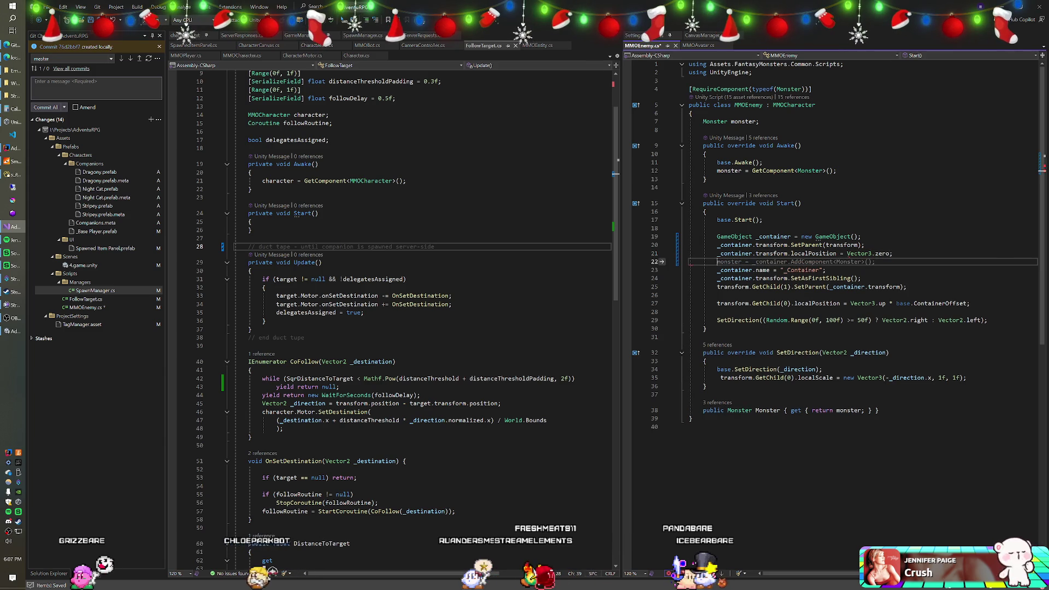
{"action": "type", "text": "_co"}
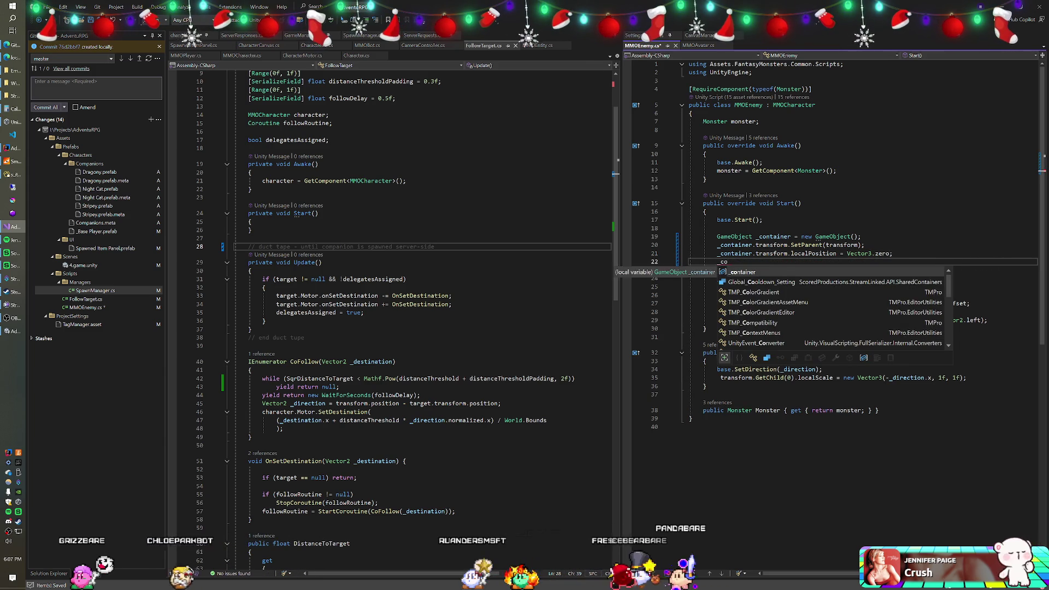
{"action": "type", "text": "ntainer.transform.loca"}
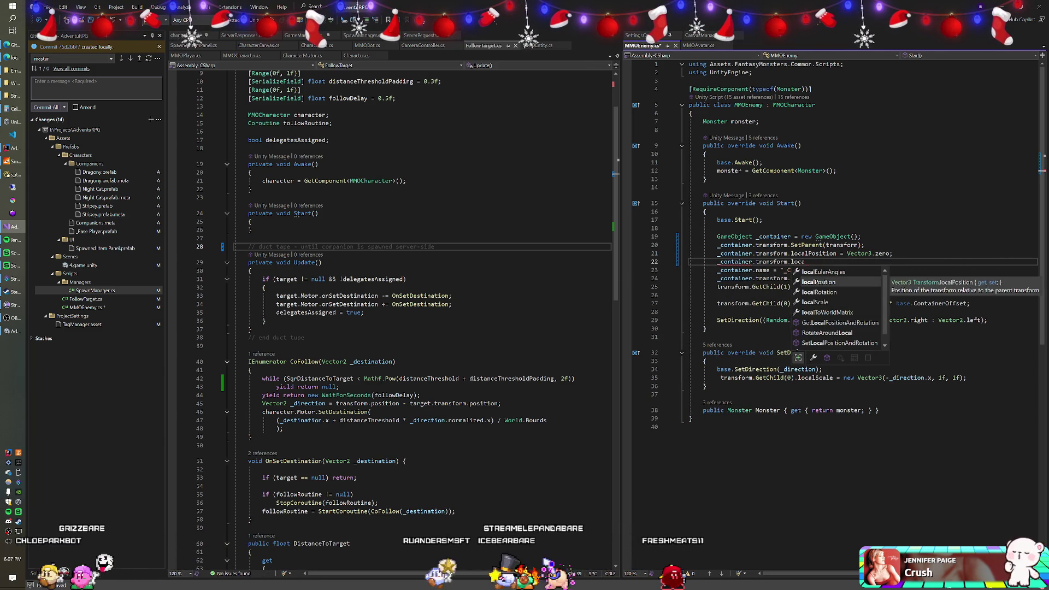
{"action": "key", "text": "Down"}
{"action": "key", "text": "Tab"}
{"action": "type", "text": "= "}
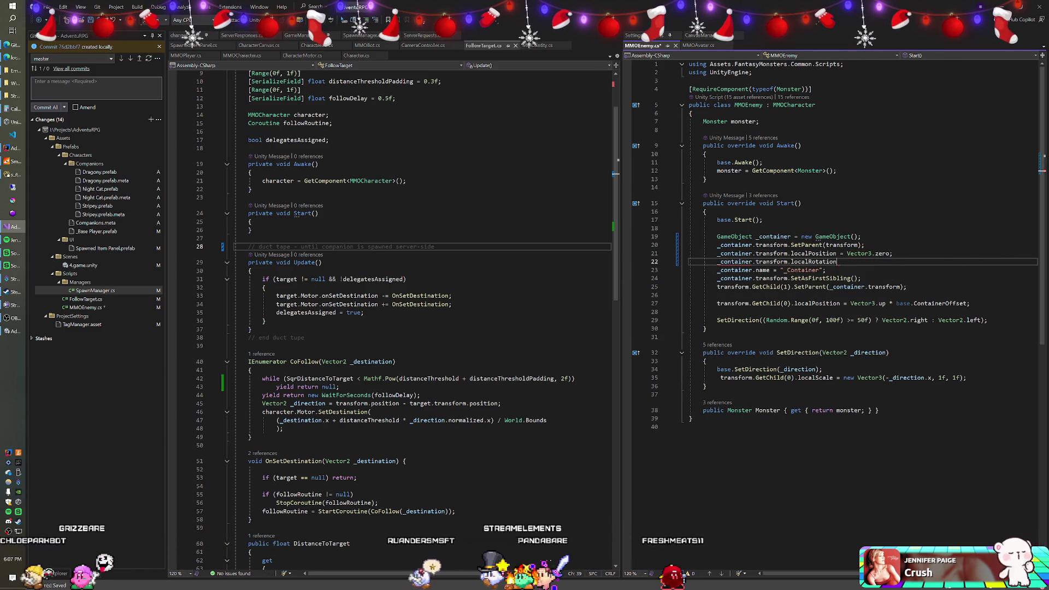
{"action": "type", "text": "Quaternion"}
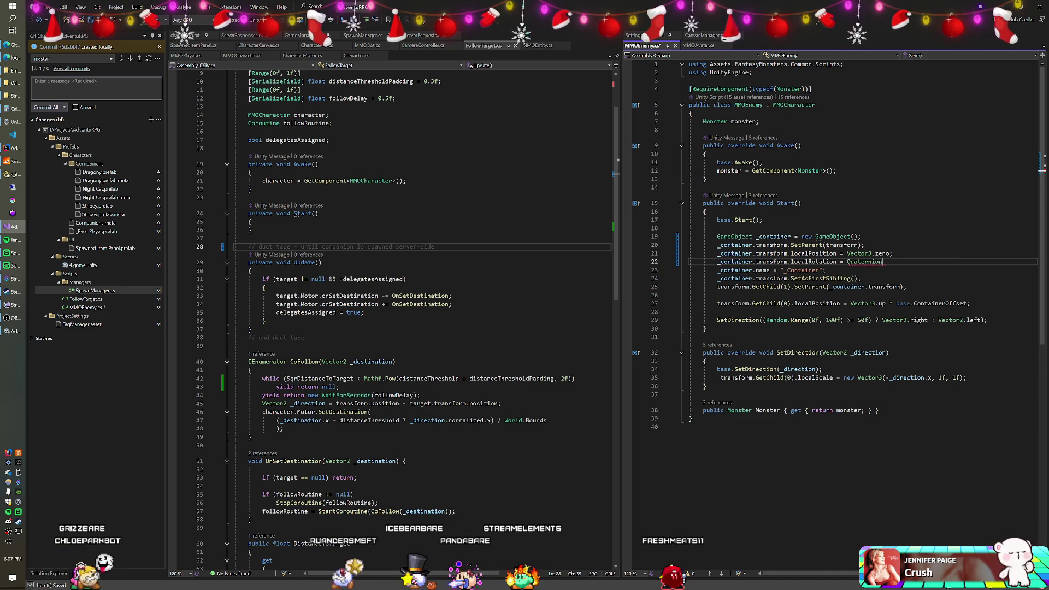
{"action": "type", "text": ".identity;"}
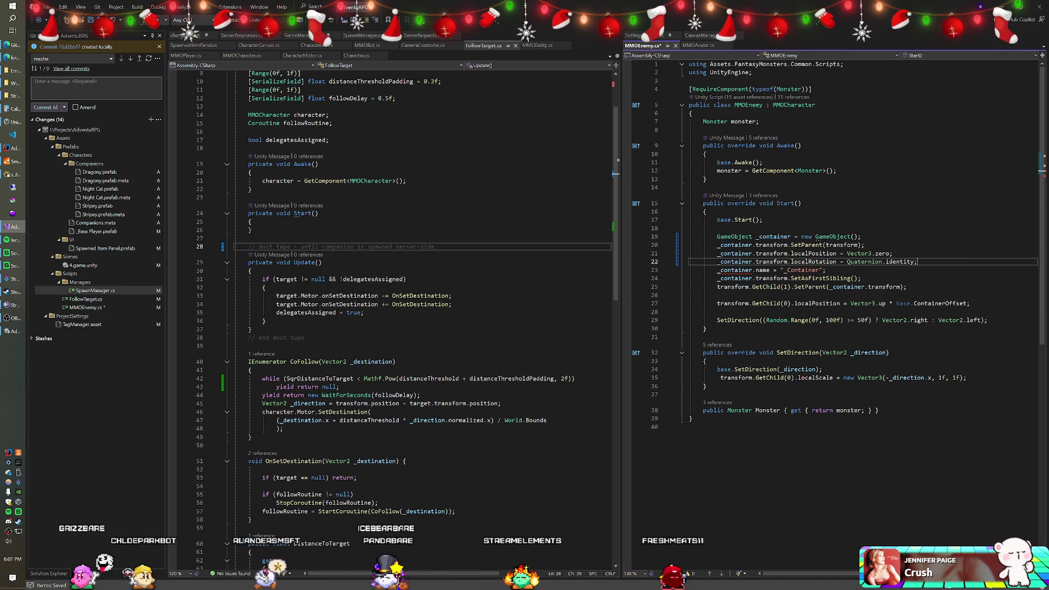
{"action": "key", "text": "ctrl+s"}
{"action": "key", "text": "alt+Tab"}
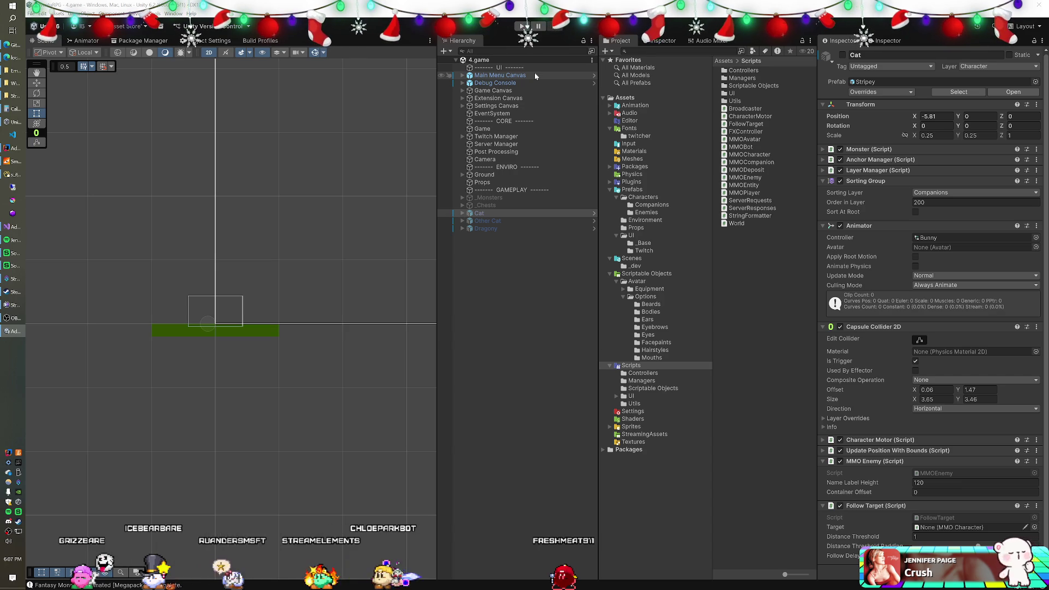
Play the game and compare the Transforms of Skele(Clone), its _Container and Left child, then stop.
{"action": "left_click", "coordinate": [523, 27]}
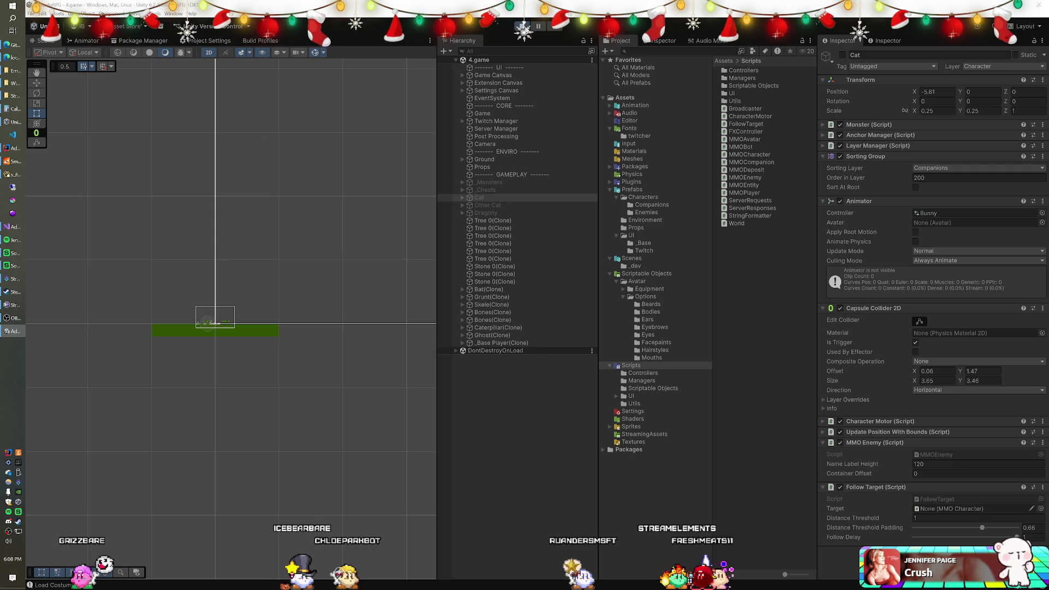
{"action": "left_click", "coordinate": [463, 305]}
{"action": "left_click", "coordinate": [489, 305]}
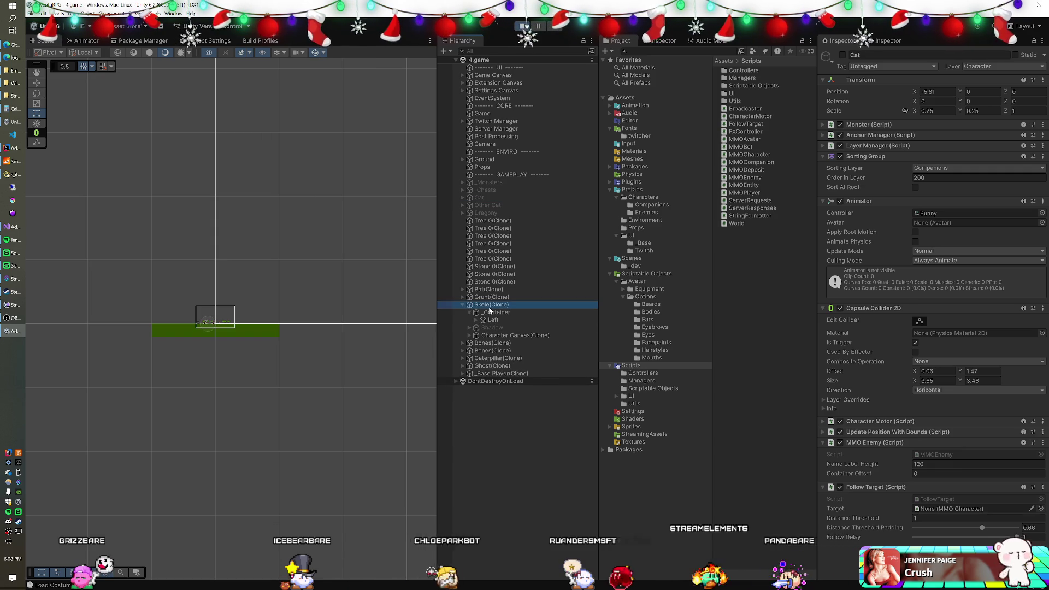
{"action": "left_click", "coordinate": [492, 313]}
{"action": "left_click", "coordinate": [490, 321]}
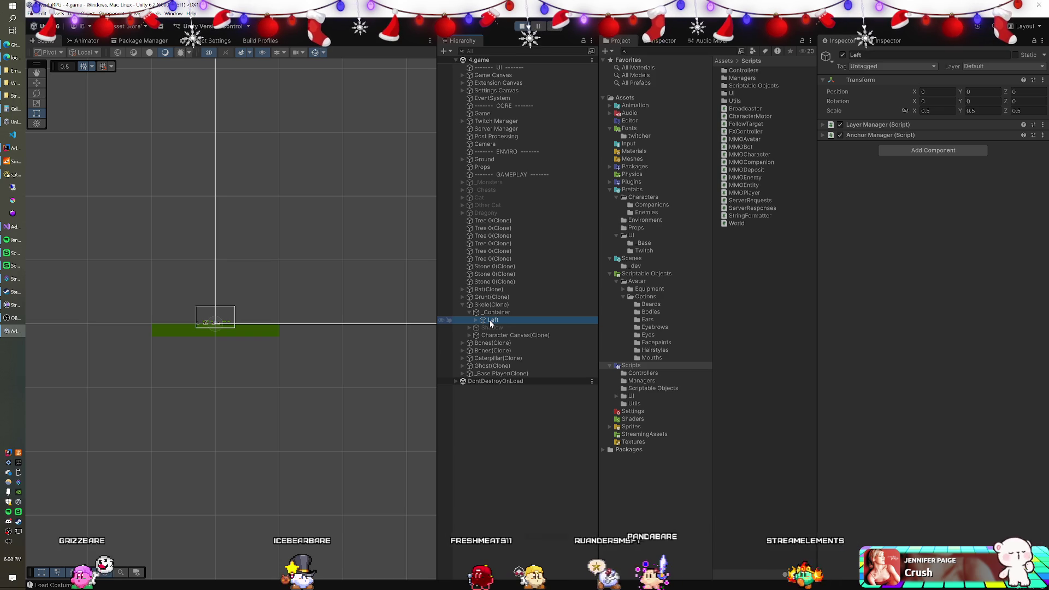
{"action": "left_click", "coordinate": [497, 314]}
{"action": "left_click", "coordinate": [495, 320]}
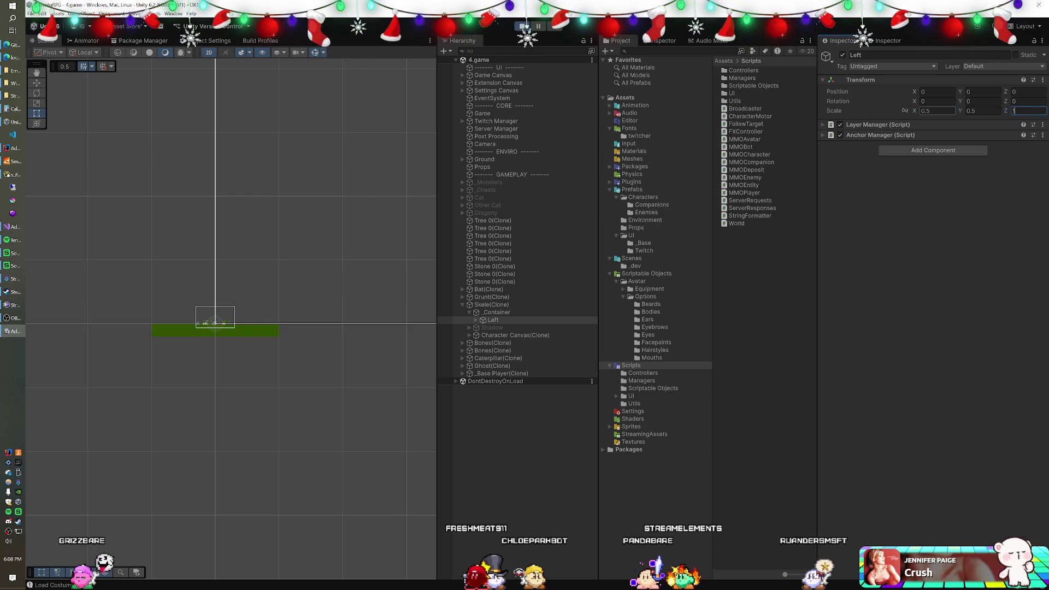
{"action": "left_click", "coordinate": [533, 314]}
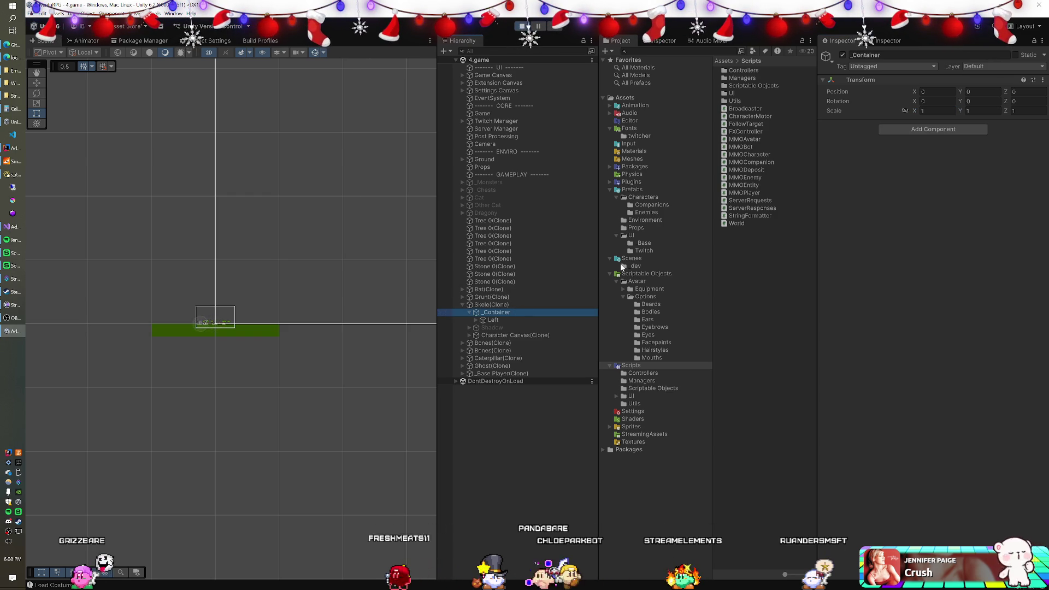
{"action": "left_click", "coordinate": [532, 305]}
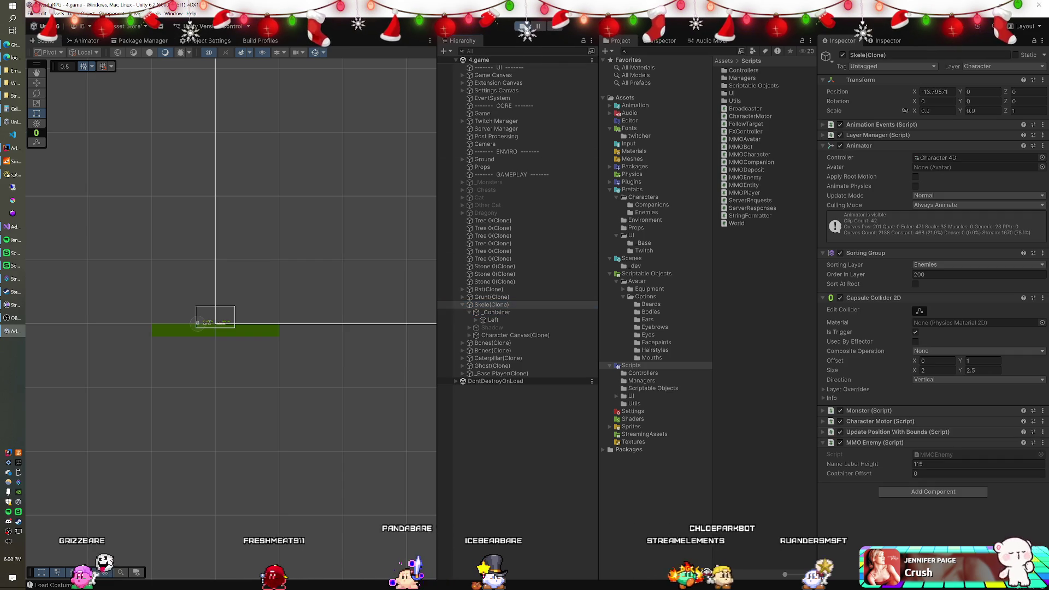
{"action": "left_click", "coordinate": [522, 26]}
{"action": "key", "text": "alt+Tab"}
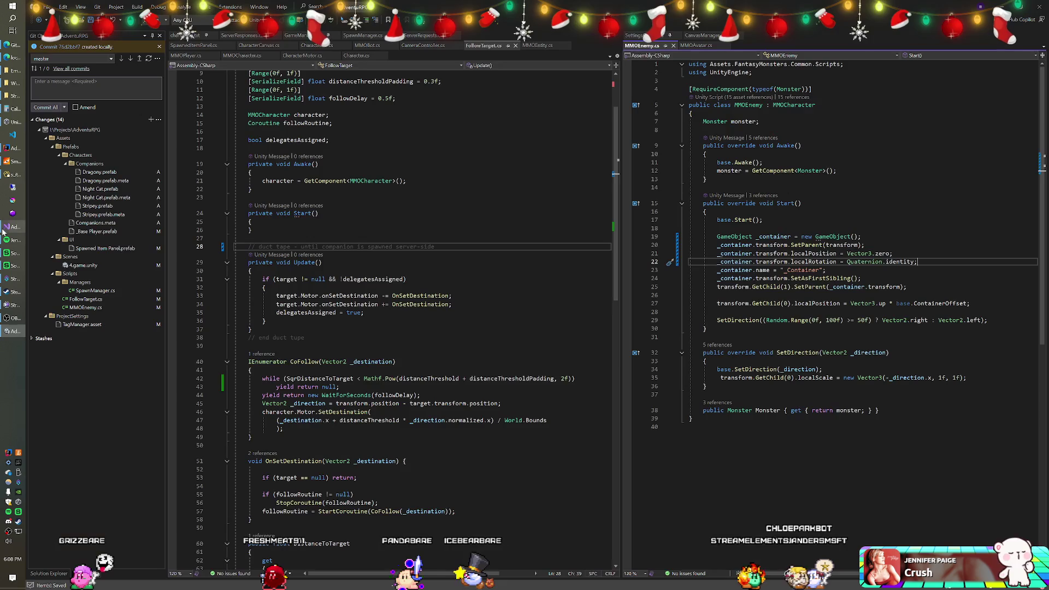
Remove the localRotation, localPosition and SetParent lines so _Container is instantiated already parented.
{"action": "key", "text": "shift+Home"}
{"action": "key", "text": "BackSpace"}
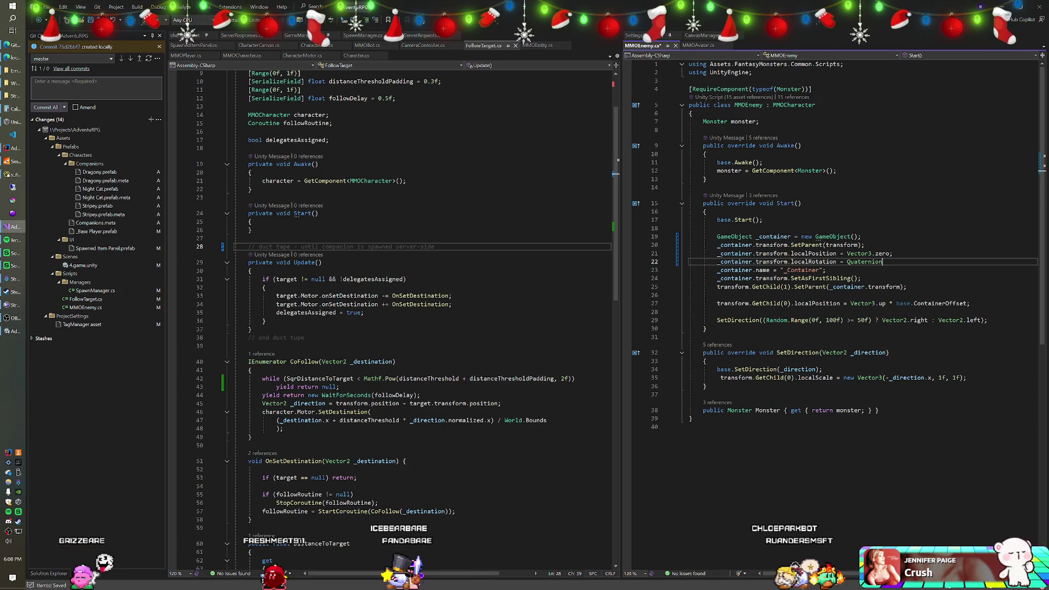
{"action": "key", "text": "BackSpace"}
{"action": "key", "text": "ctrl+BackSpace"}
{"action": "key", "text": "ctrl+BackSpace"}
{"action": "key", "text": "ctrl+BackSpace"}
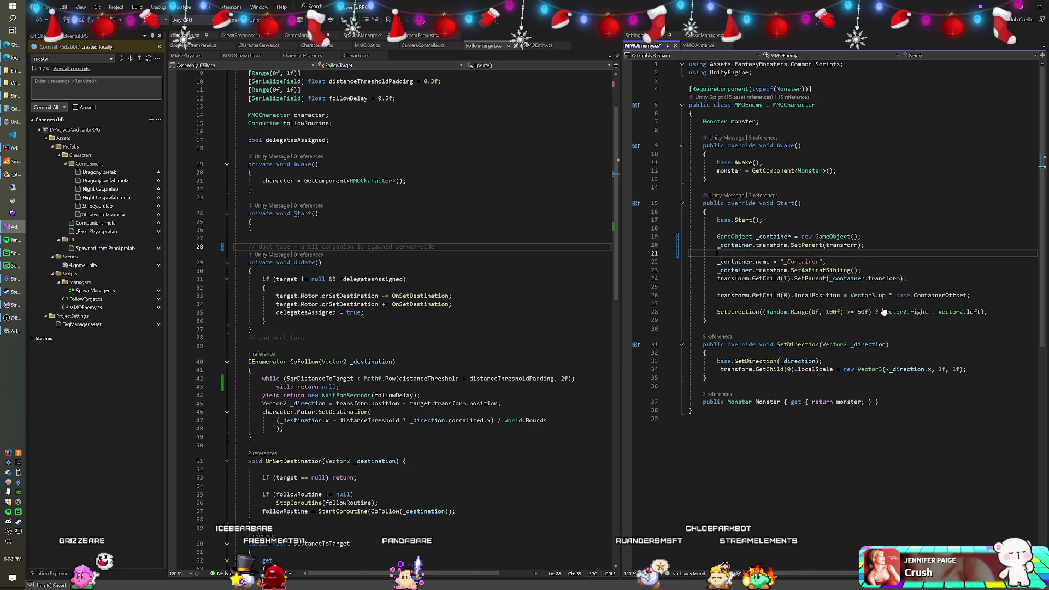
{"action": "key", "text": "ctrl+BackSpace"}
{"action": "key", "text": "ctrl+BackSpace"}
{"action": "key", "text": "ctrl+BackSpace"}
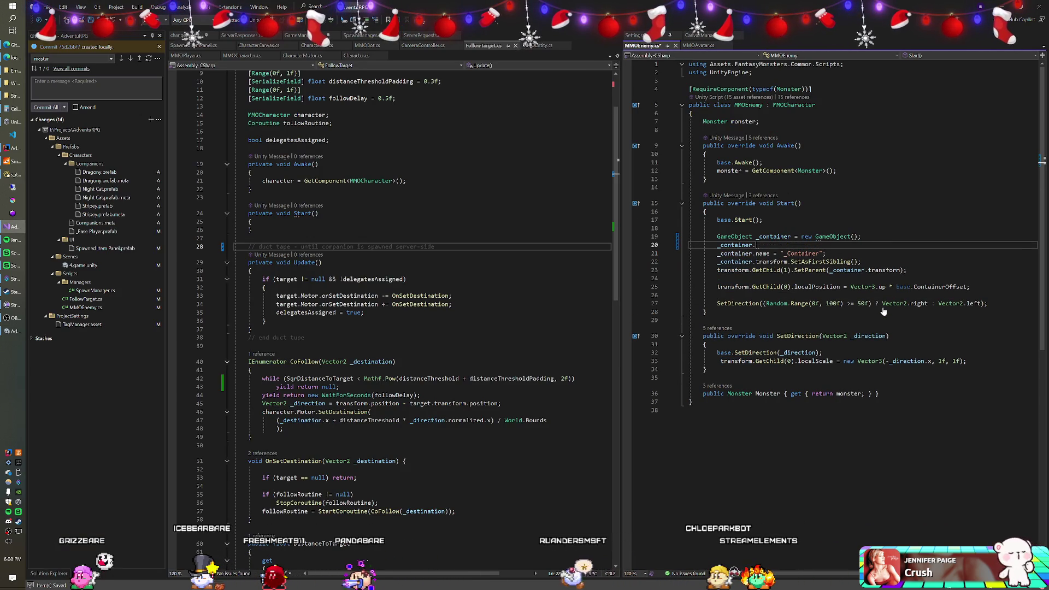
{"action": "key", "text": "Tab"}
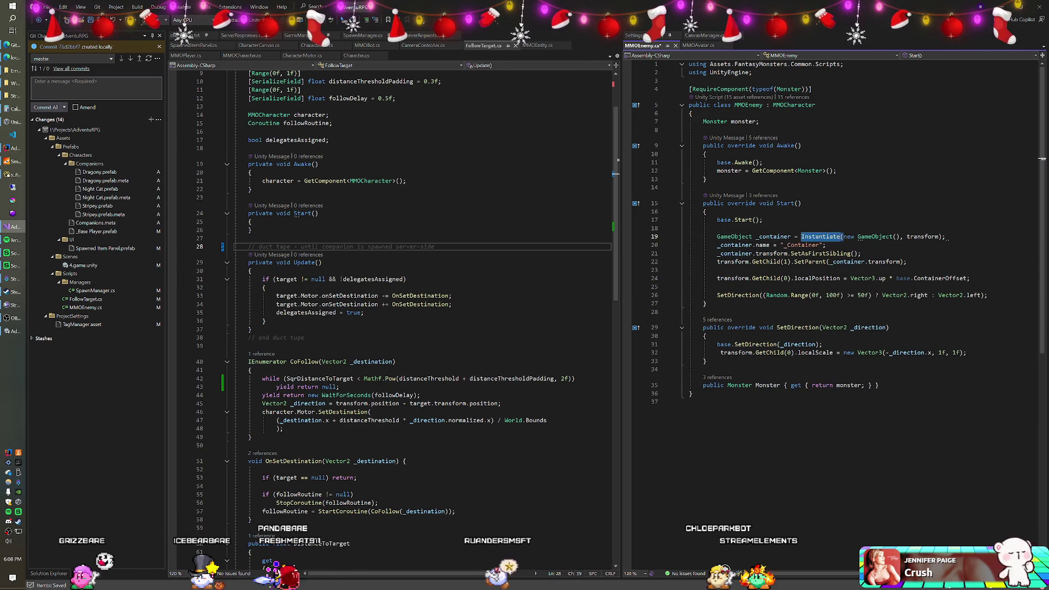
Review the SetAsFirstSibling call and container name line, then return to Unity.
{"action": "left_click", "coordinate": [822, 254]}
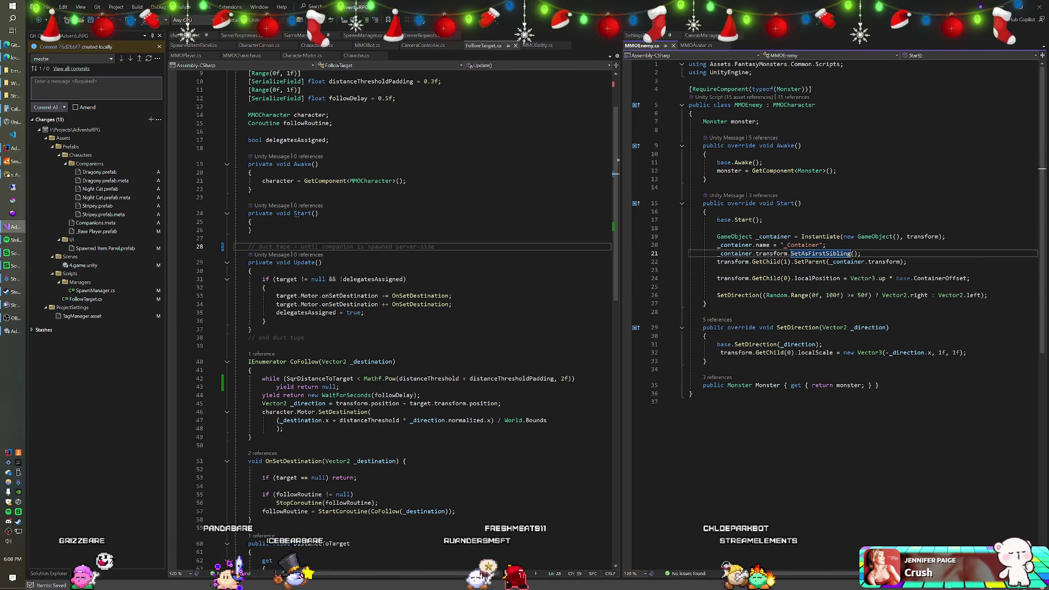
{"action": "mouse_move", "coordinate": [809, 263]}
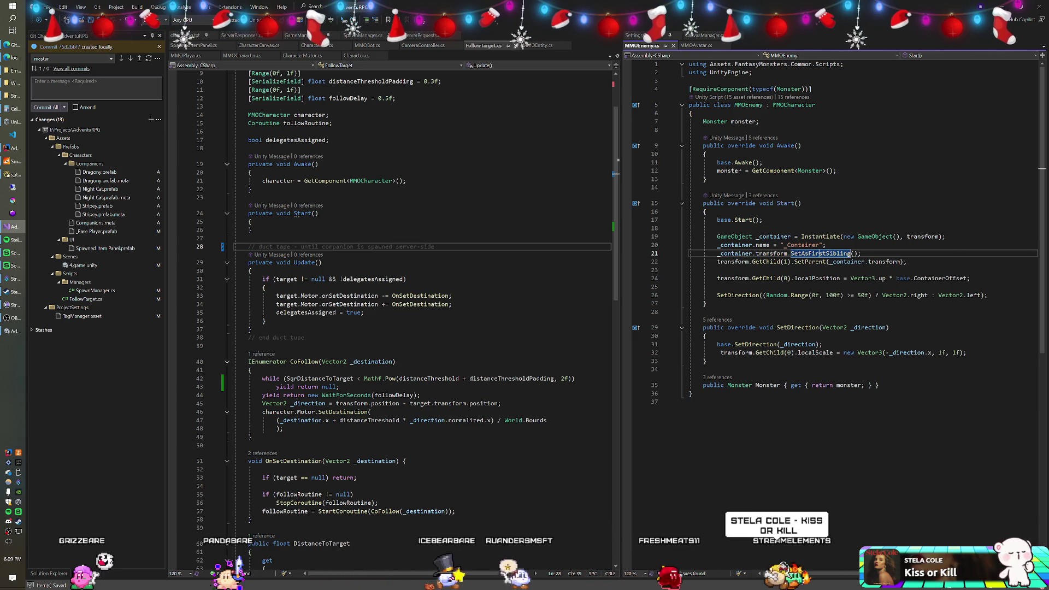
{"action": "left_click", "coordinate": [827, 245]}
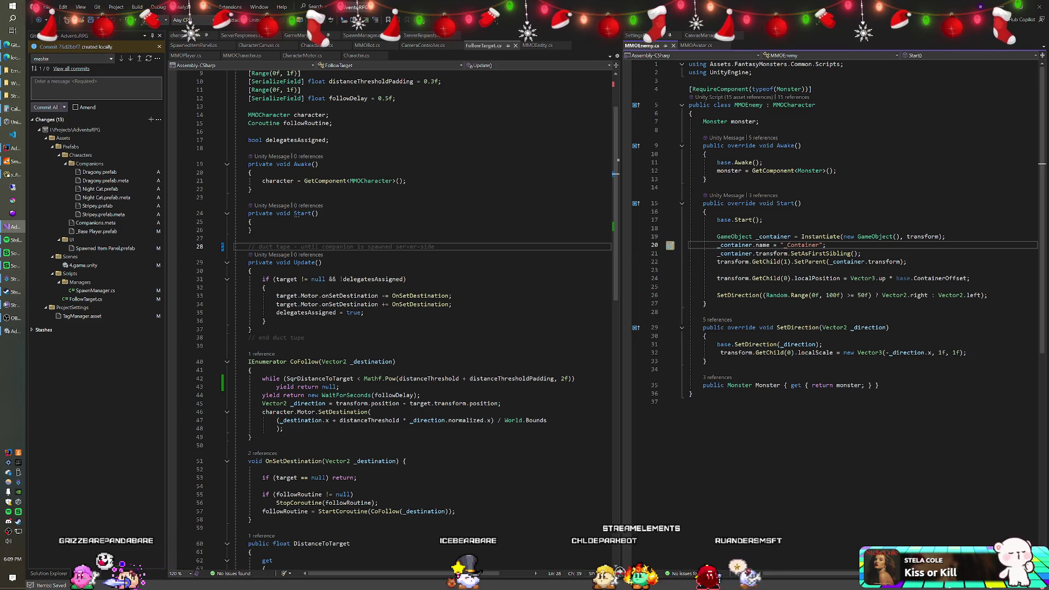
{"action": "key", "text": "alt+Tab"}
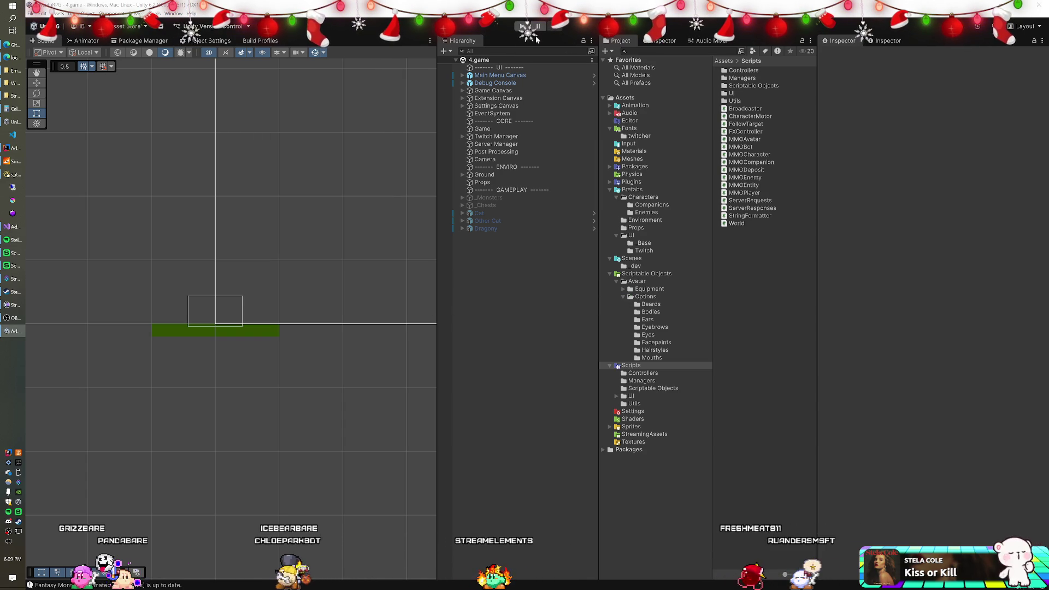
Enter Play mode and wait for the reload until enemy, tree, stone and player clones appear.
{"action": "left_click", "coordinate": [524, 27]}
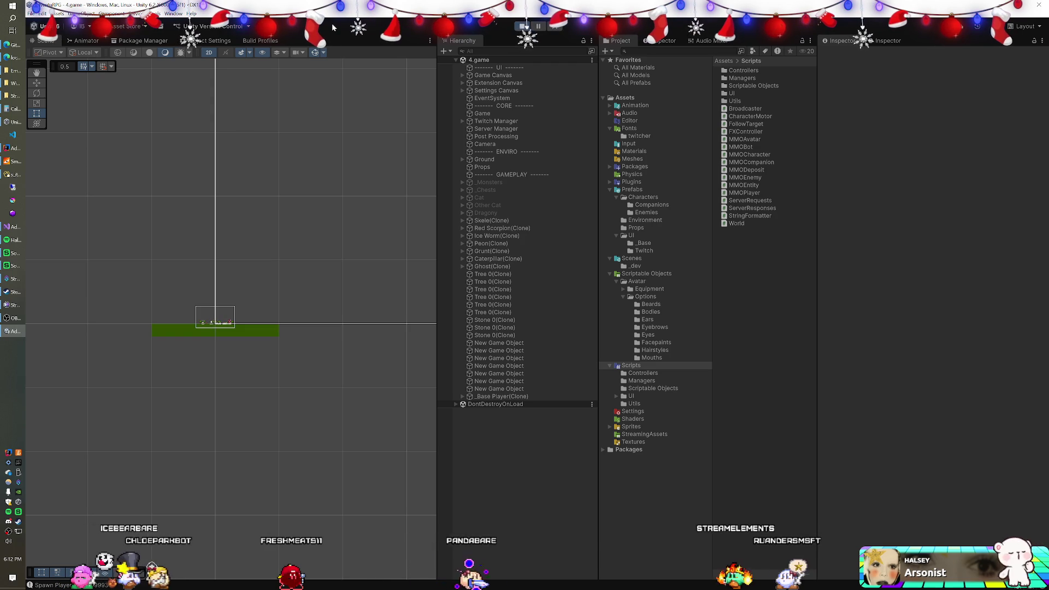
Search 'task' in the Start menu and launch Task Manager.
{"action": "key", "text": "super"}
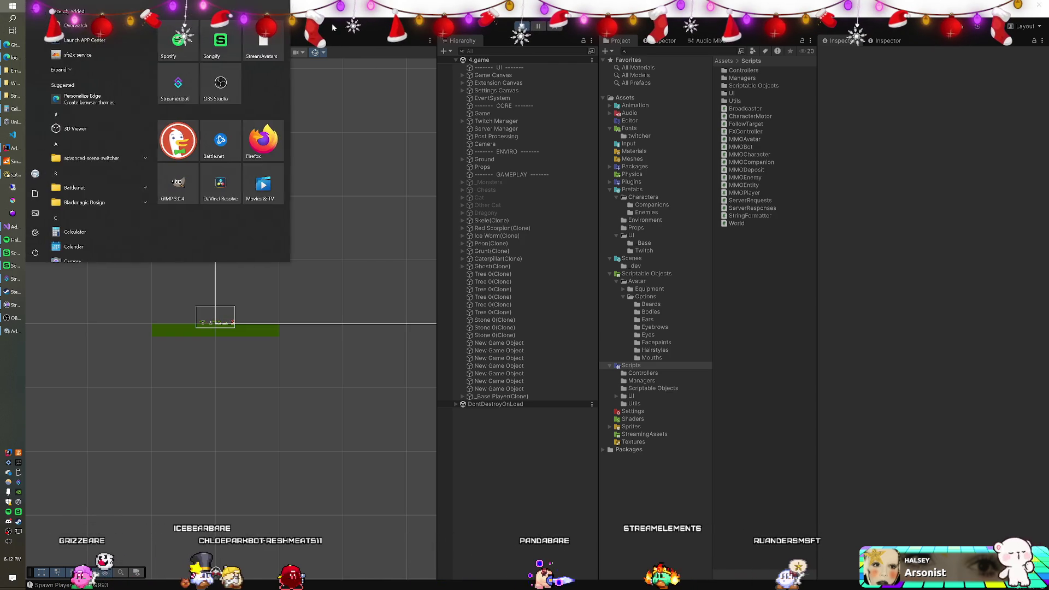
{"action": "type", "text": "task"}
{"action": "key", "text": "Return"}
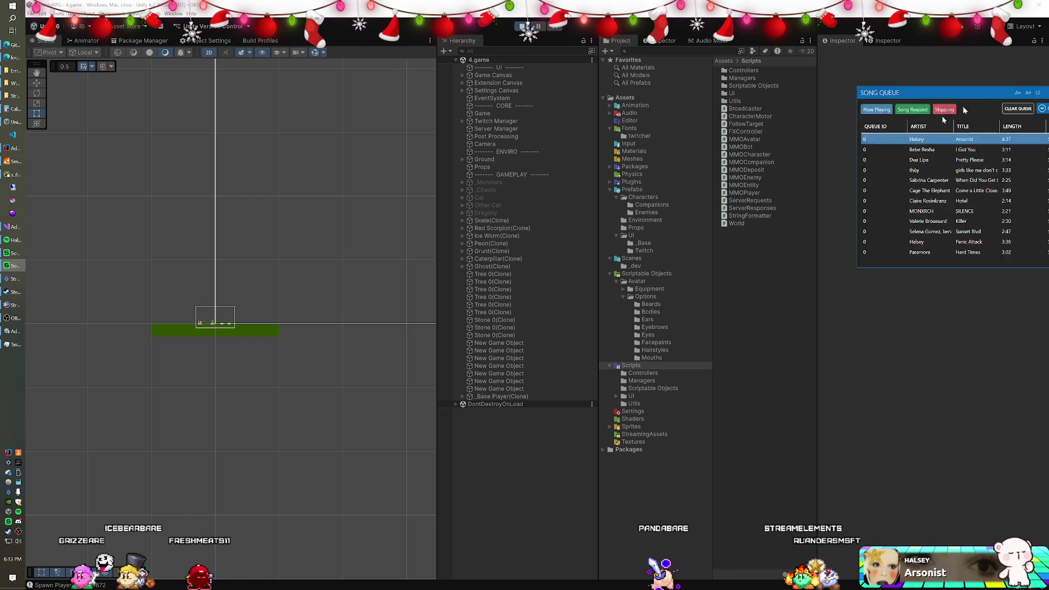
Move the Songify window showing Halsey - Arsonist to the screen centre beside the song queue.
{"action": "mouse_move", "coordinate": [871, 152]}
{"action": "left_mouse_down"}
{"action": "mouse_move", "coordinate": [79, 22]}
{"action": "mouse_move", "coordinate": [358, 108]}
{"action": "mouse_move", "coordinate": [292, 84]}
{"action": "left_mouse_up"}
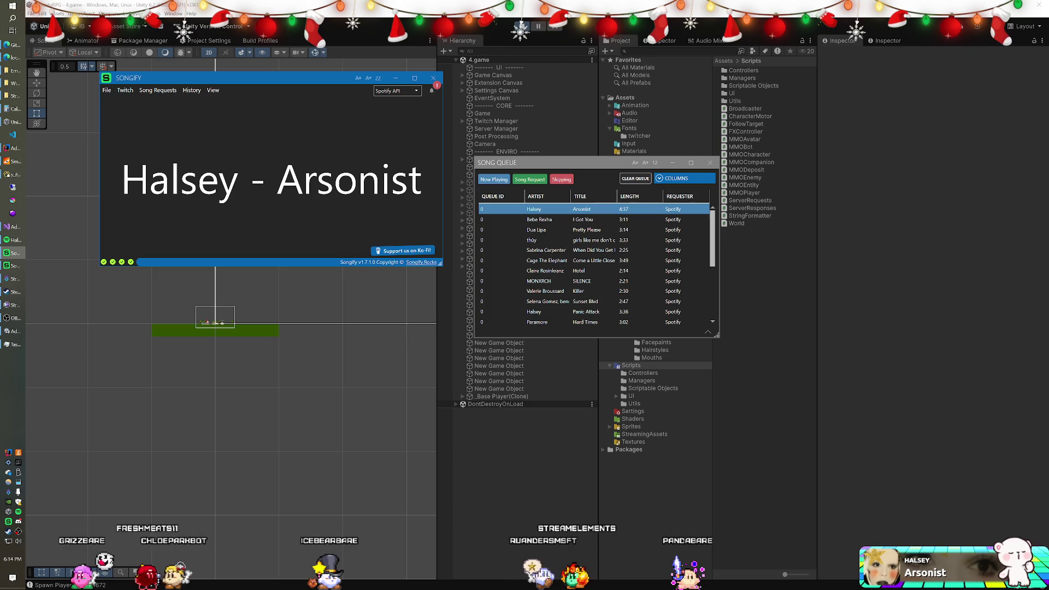
{"action": "left_click", "coordinate": [12, 344]}
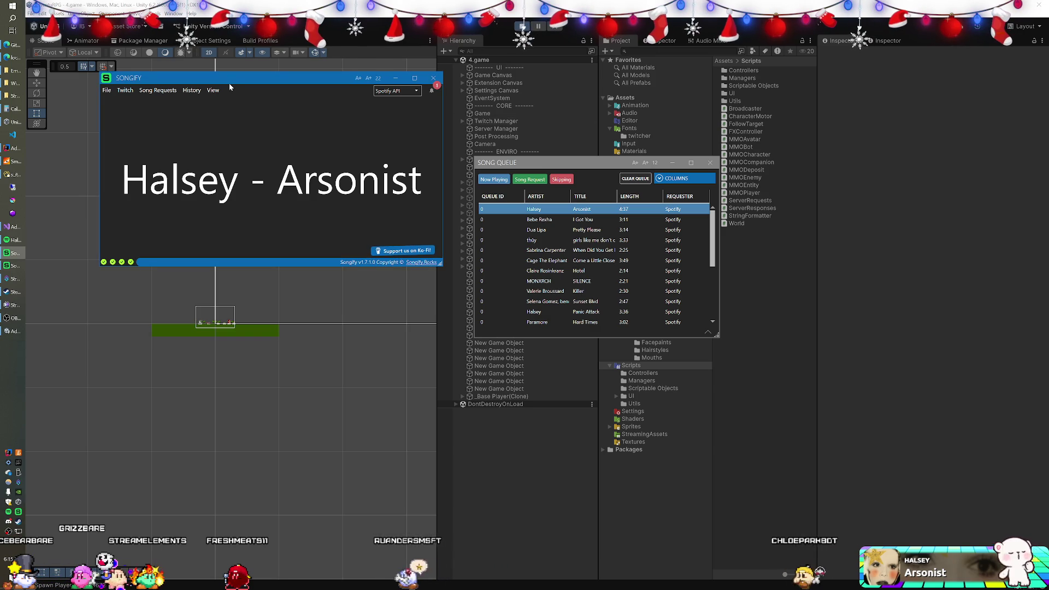
Drag the Songify now-playing window off the right edge, leaving only the Song Queue visible.
{"action": "mouse_move", "coordinate": [229, 76]}
{"action": "left_mouse_down"}
{"action": "mouse_move", "coordinate": [457, 128]}
{"action": "mouse_move", "coordinate": [921, 102]}
{"action": "mouse_move", "coordinate": [1048, 22]}
{"action": "left_mouse_up"}
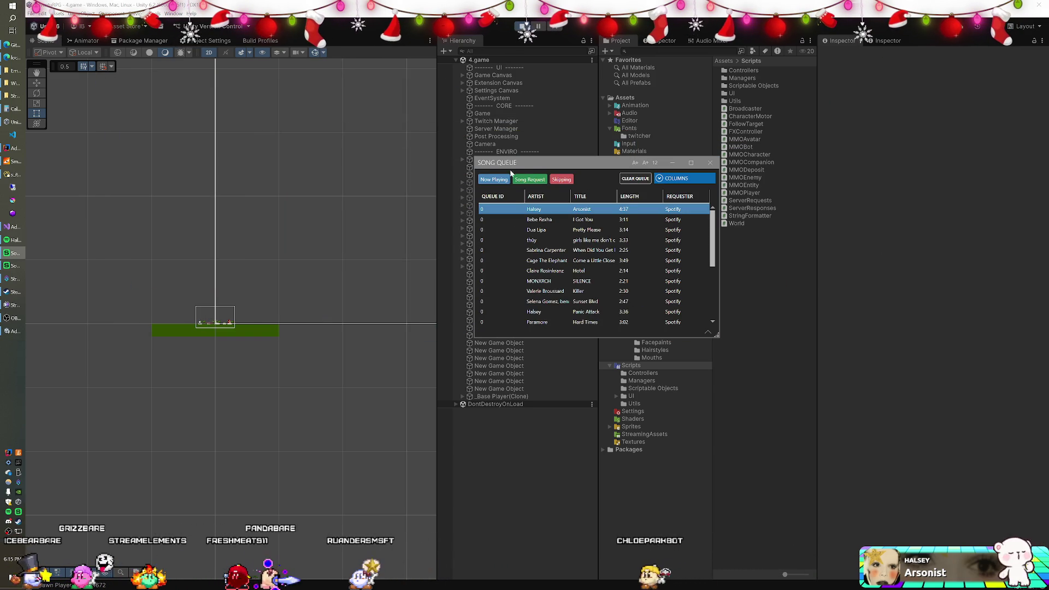
Move the Song Queue window off to the right edge of the screen.
{"action": "mouse_move", "coordinate": [523, 164]}
{"action": "left_mouse_down"}
{"action": "mouse_move", "coordinate": [790, 196]}
{"action": "mouse_move", "coordinate": [1048, 191]}
{"action": "left_mouse_up"}
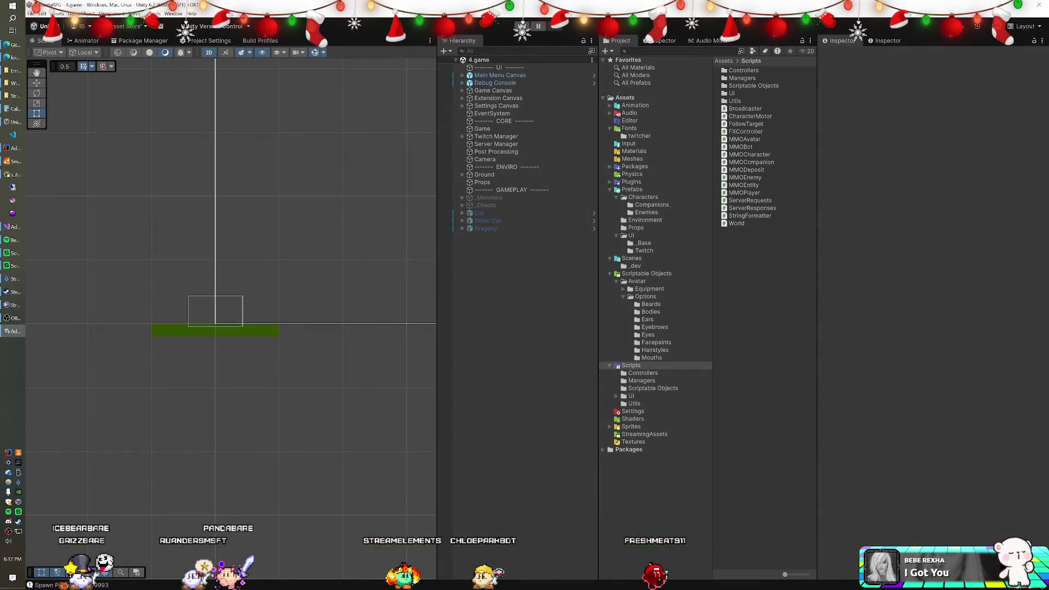
Build and run the AdventuRPG game using File > Build And Run.
{"action": "left_click", "coordinate": [31, 13]}
{"action": "mouse_move", "coordinate": [43, 14]}
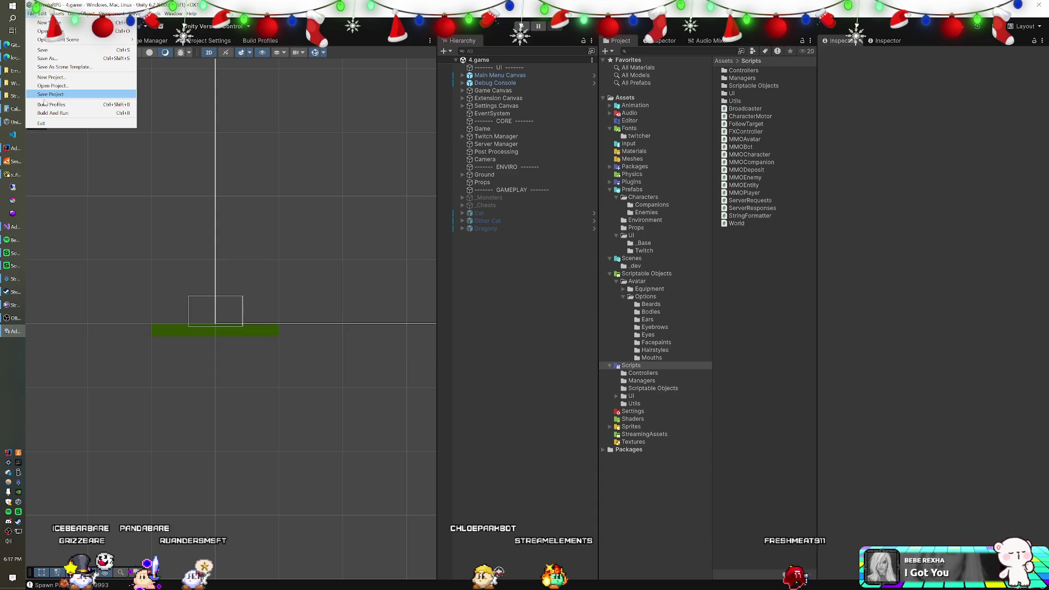
{"action": "left_click", "coordinate": [47, 112]}
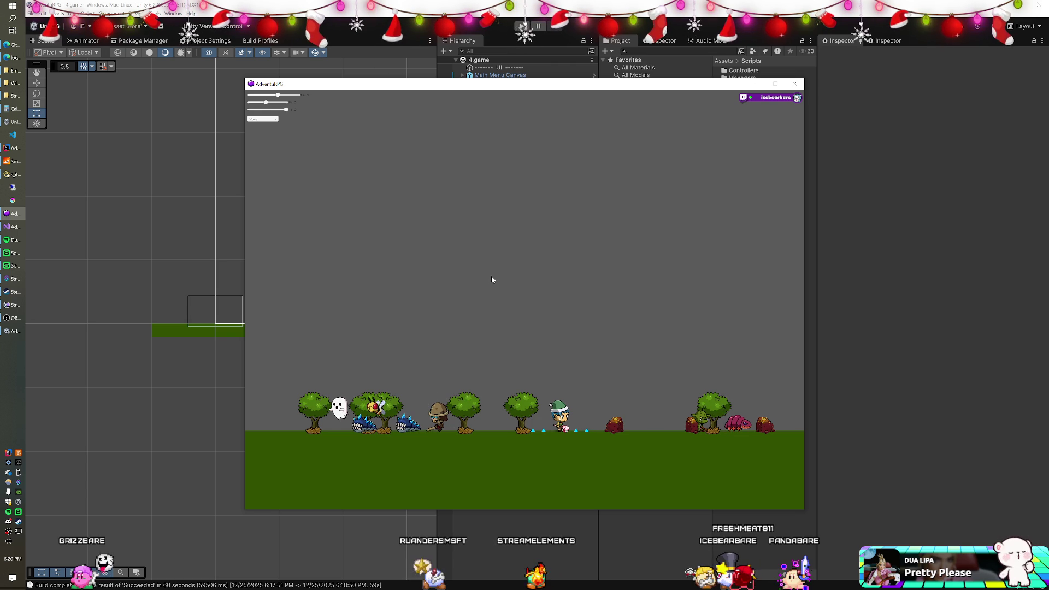
Change the game resolution to 2560x1440, save the settings, and resume play.
{"action": "key", "text": "Escape"}
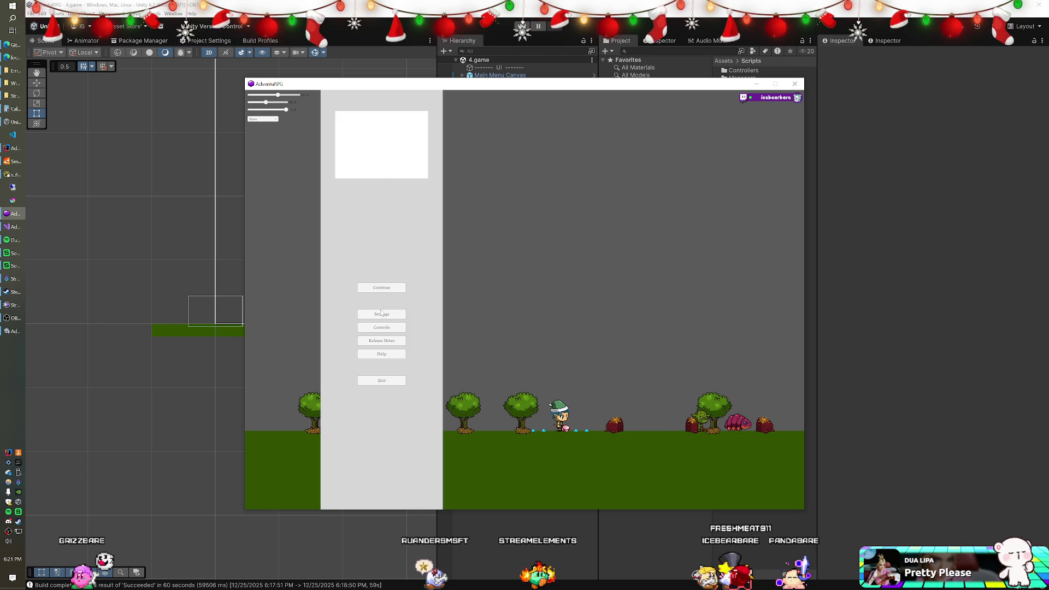
{"action": "left_click", "coordinate": [381, 314]}
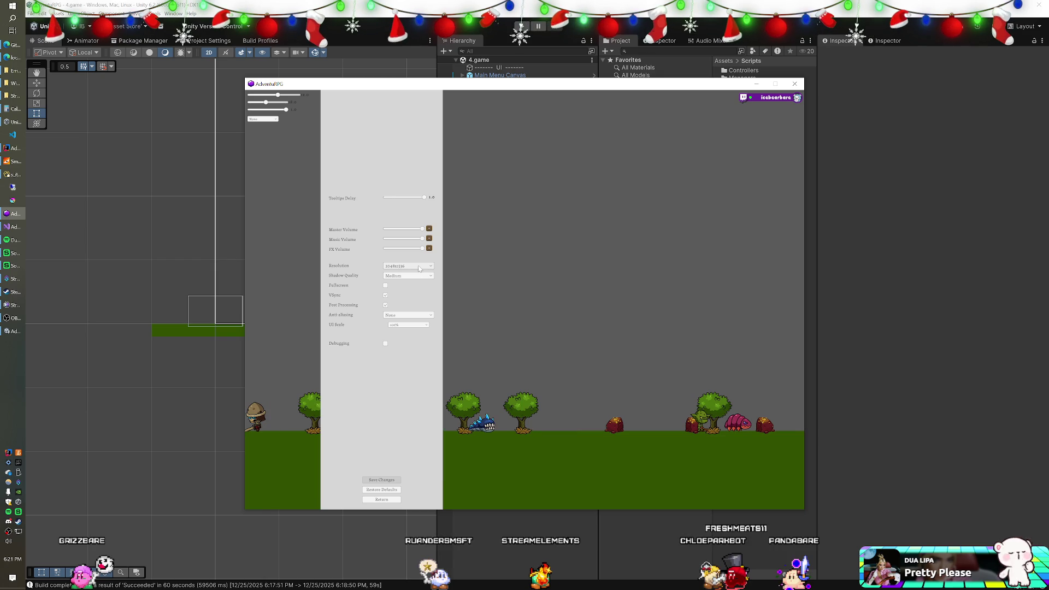
{"action": "left_click", "coordinate": [419, 267]}
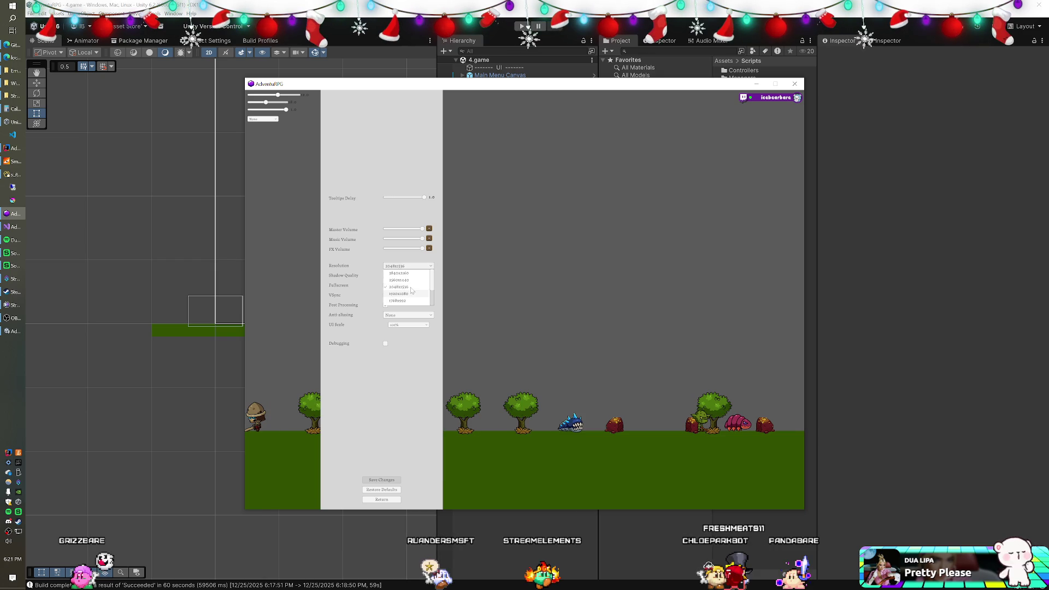
{"action": "left_click", "coordinate": [411, 280]}
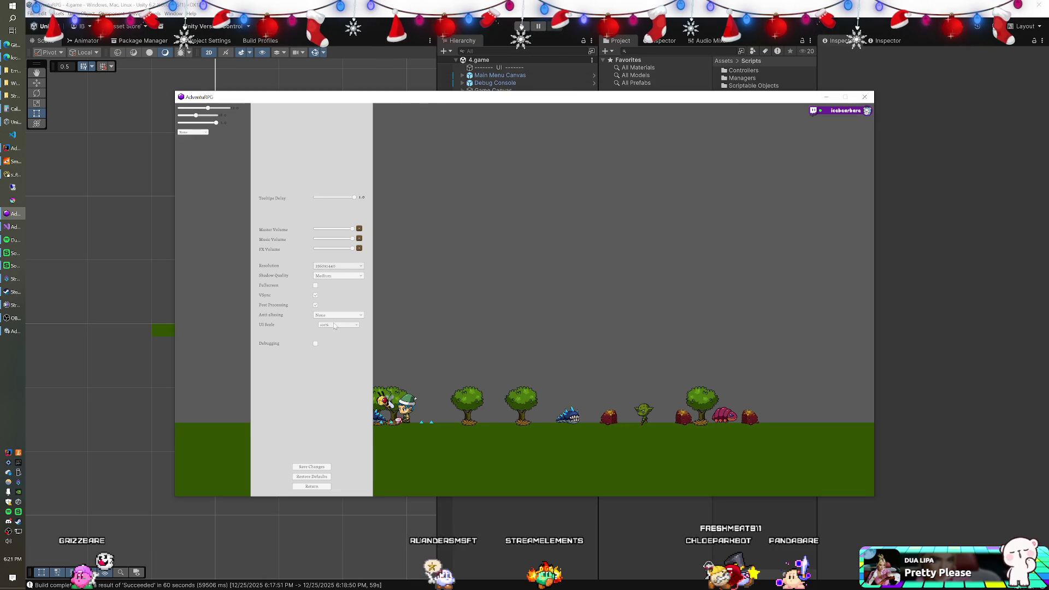
{"action": "left_click", "coordinate": [311, 467]}
{"action": "left_click", "coordinate": [310, 487]}
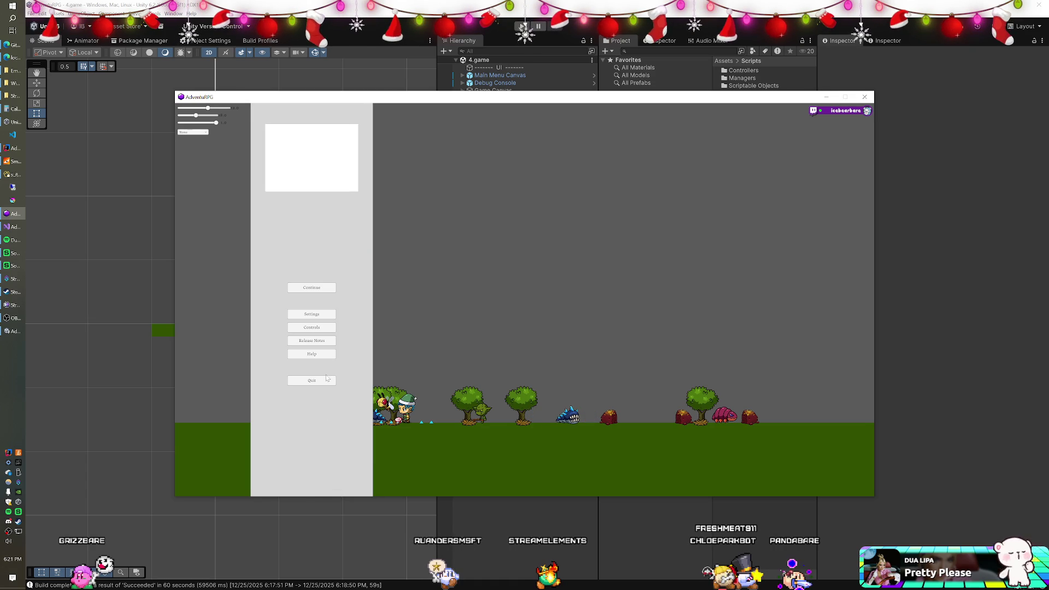
{"action": "left_click", "coordinate": [307, 289]}
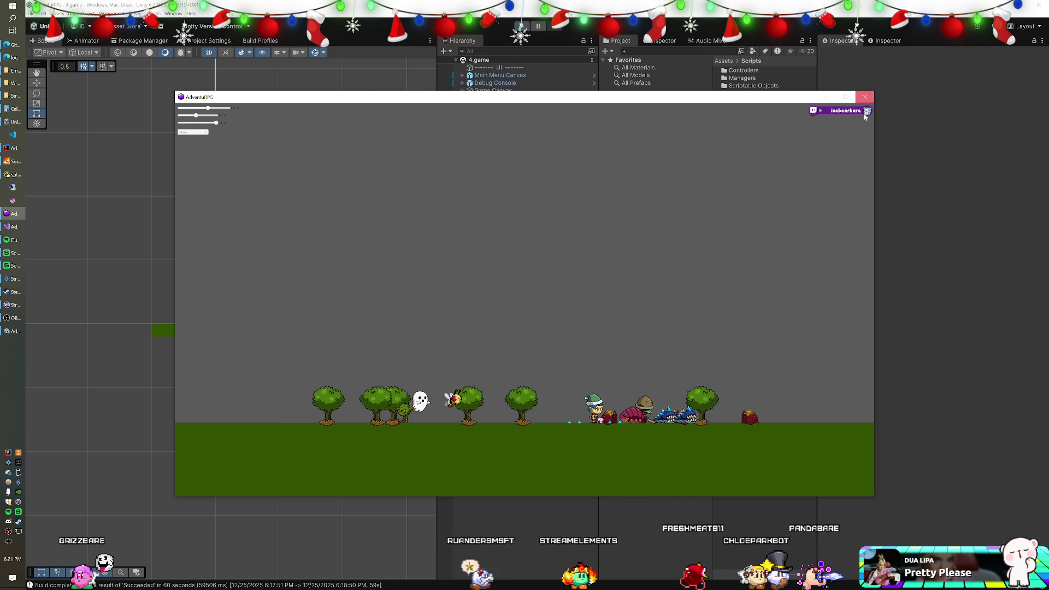
Close the game, check FollowTarget.cs's Awake method, close Visual Studio, then walk the player right.
{"action": "key", "text": "alt+F4"}
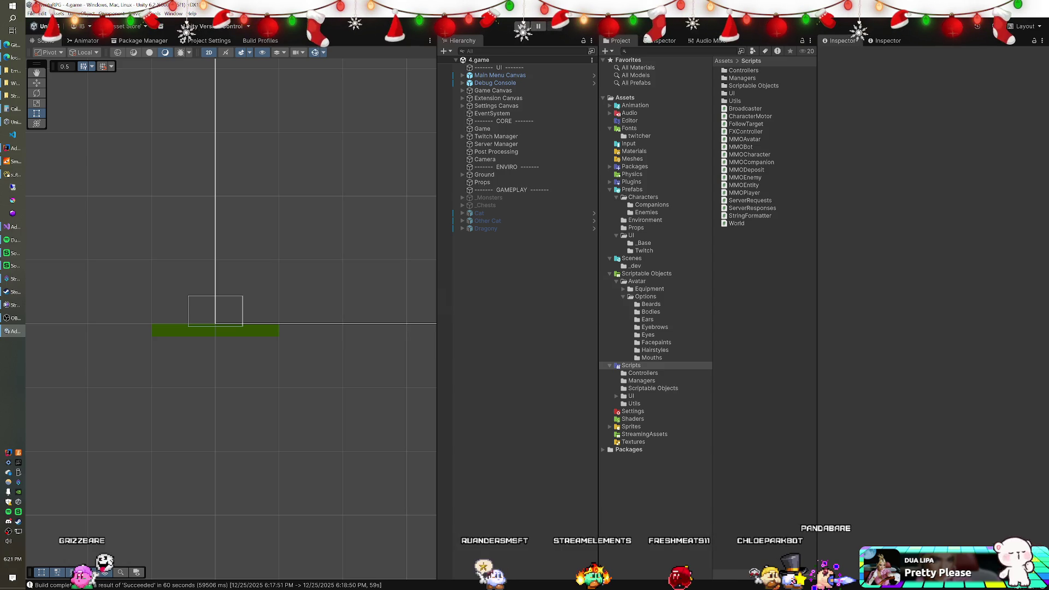
{"action": "key", "text": "alt+Tab"}
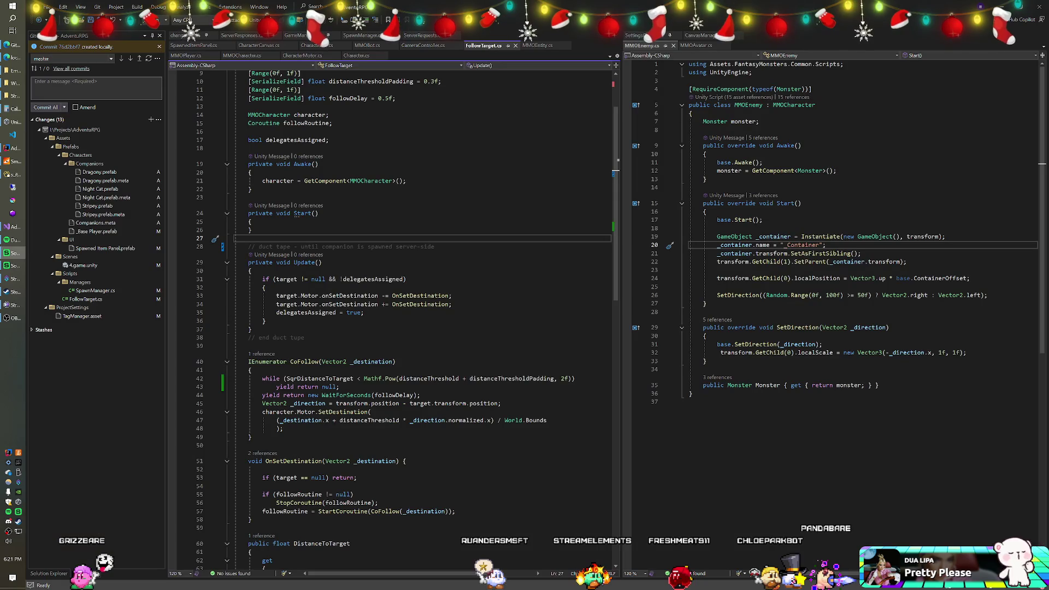
{"action": "left_click", "coordinate": [251, 172]}
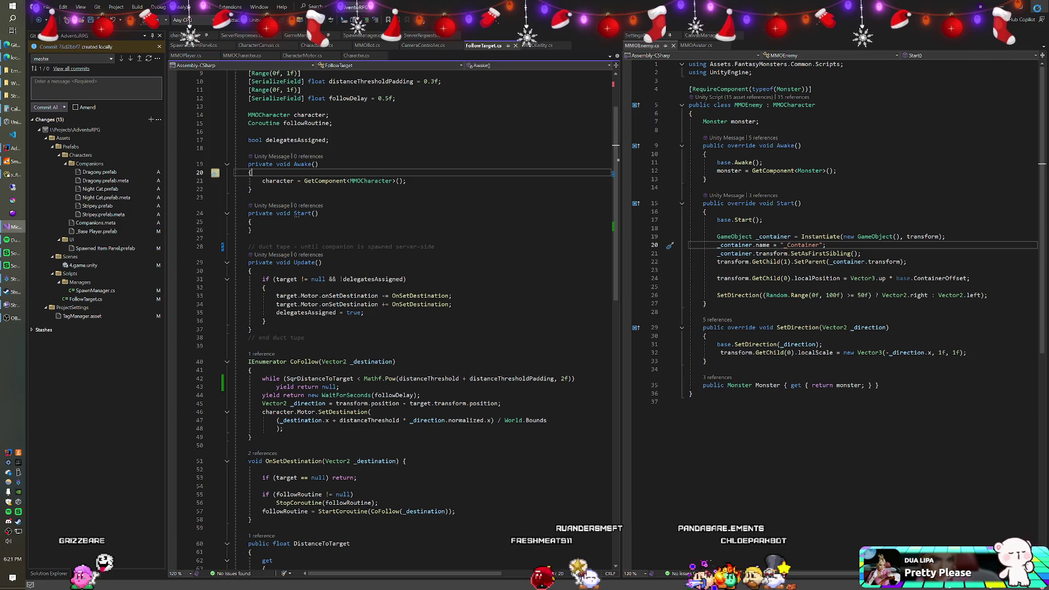
{"action": "left_click", "coordinate": [1040, 10]}
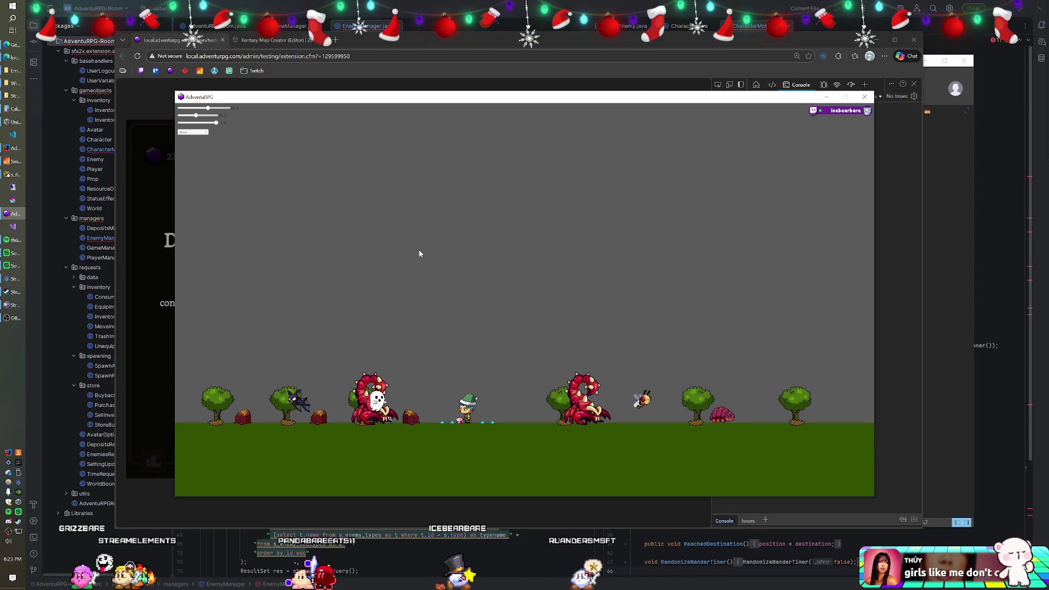
{"action": "key", "text": "Right"}
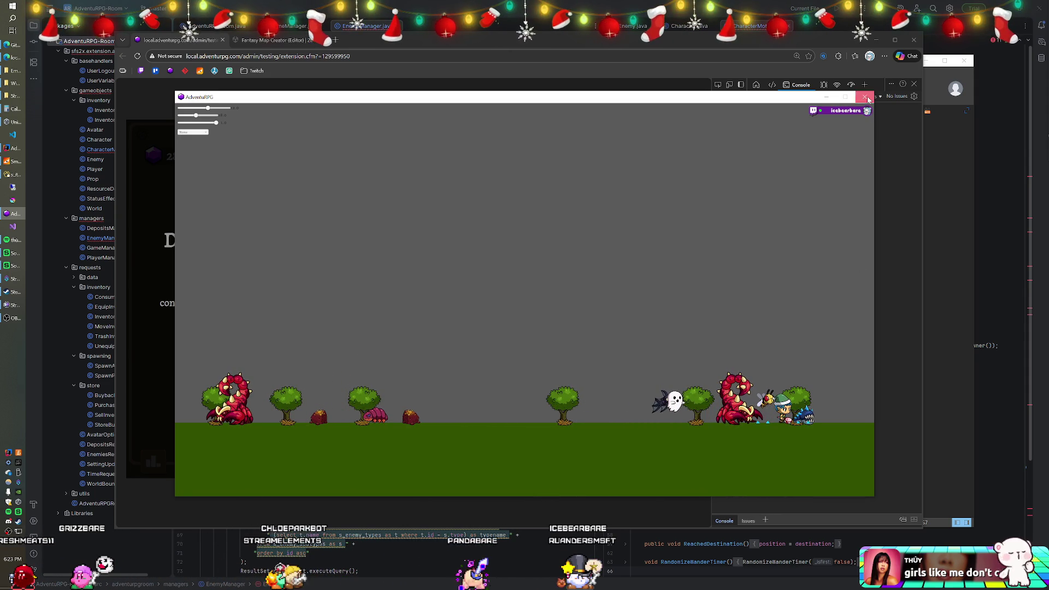
Close the game window and bring up Unity's Windows build profiles.
{"action": "key", "text": "alt+F4"}
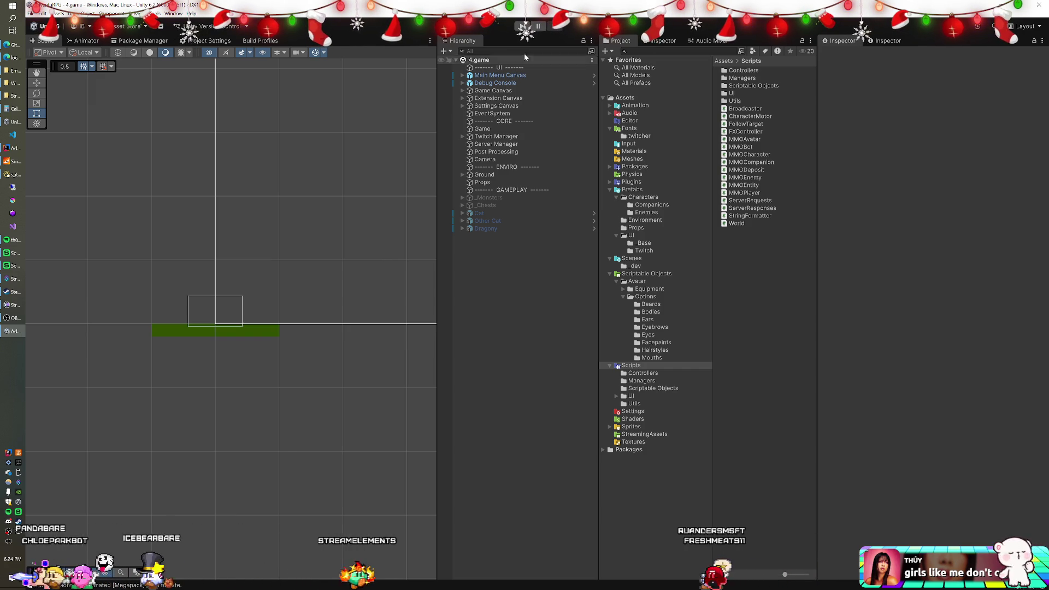
{"action": "left_click", "coordinate": [250, 43]}
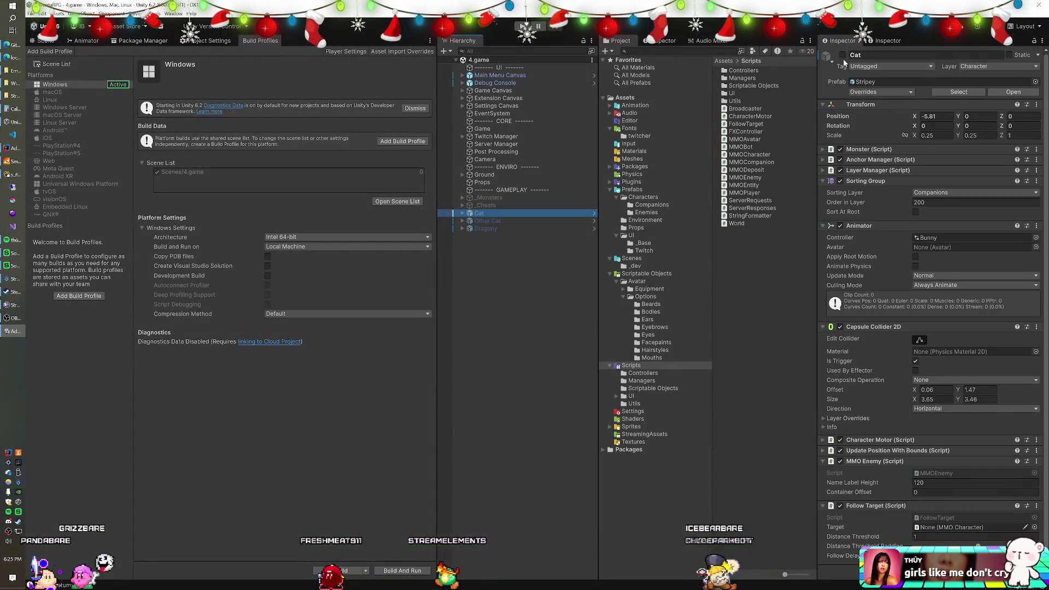
Activate the Cat, Other Cat and Dragony companions, keep Spawn Enemies on, and enter play mode.
{"action": "left_click", "coordinate": [843, 55]}
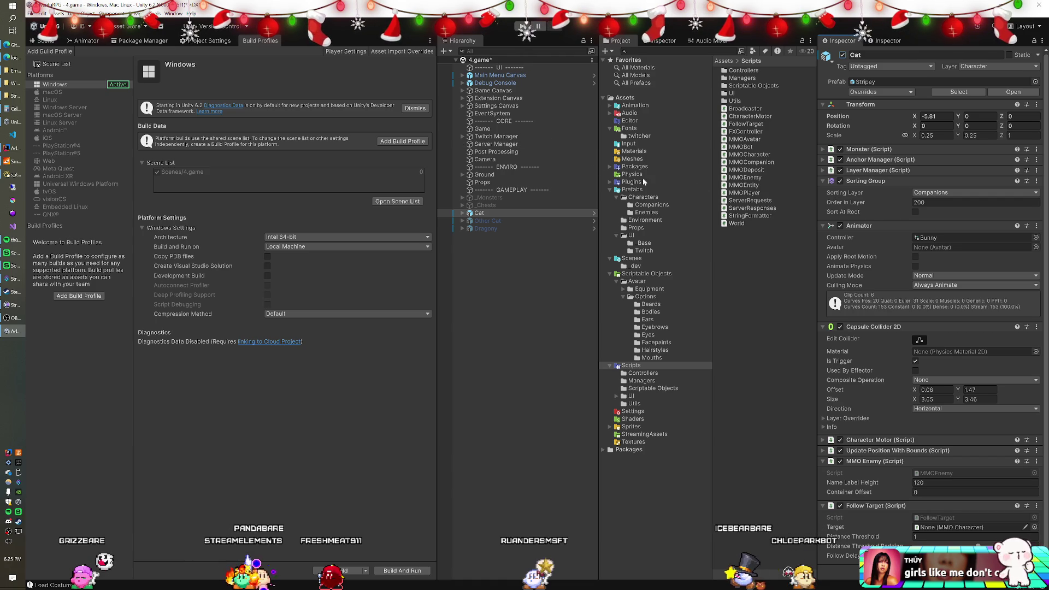
{"action": "left_click", "coordinate": [539, 130]}
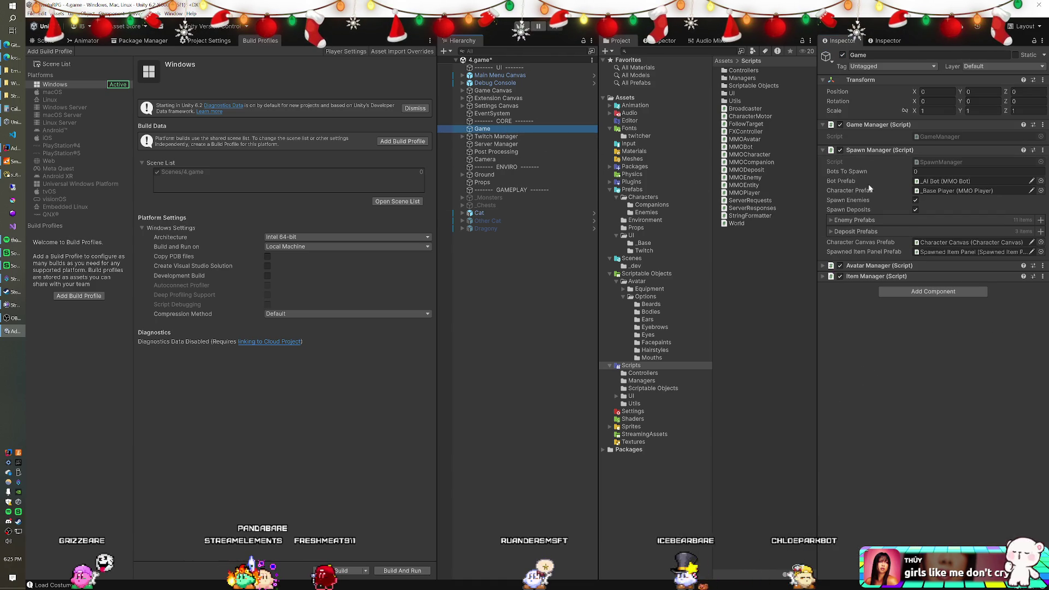
{"action": "left_click", "coordinate": [916, 201]}
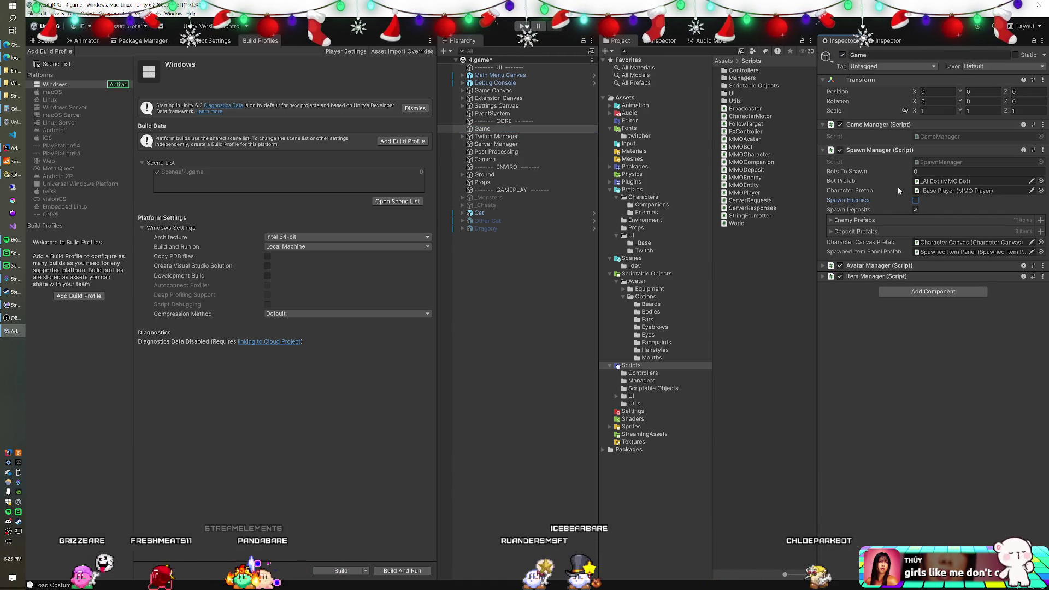
{"action": "left_click", "coordinate": [916, 200]}
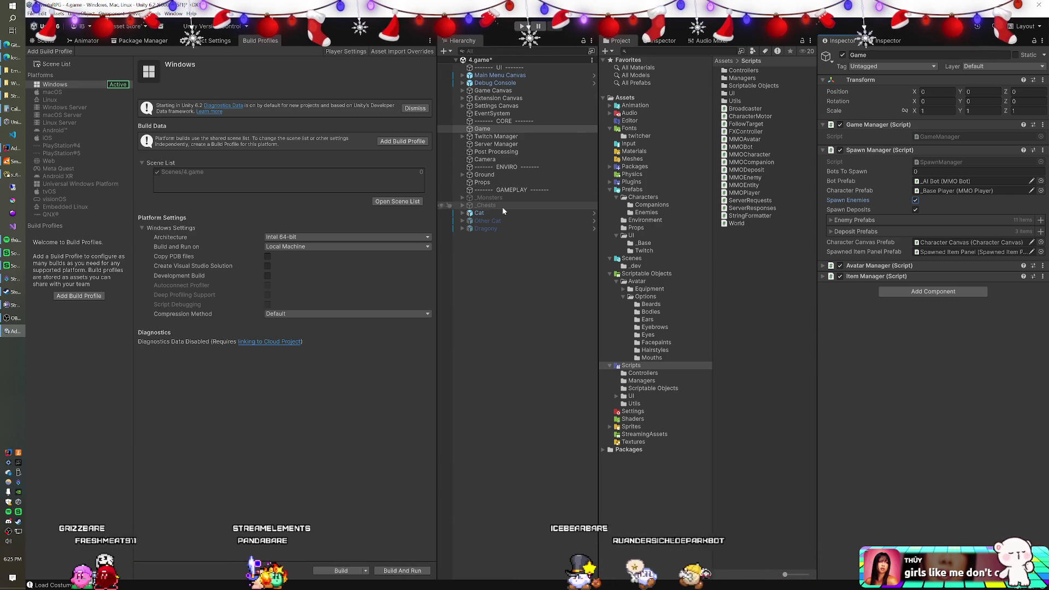
{"action": "left_click", "coordinate": [500, 221]}
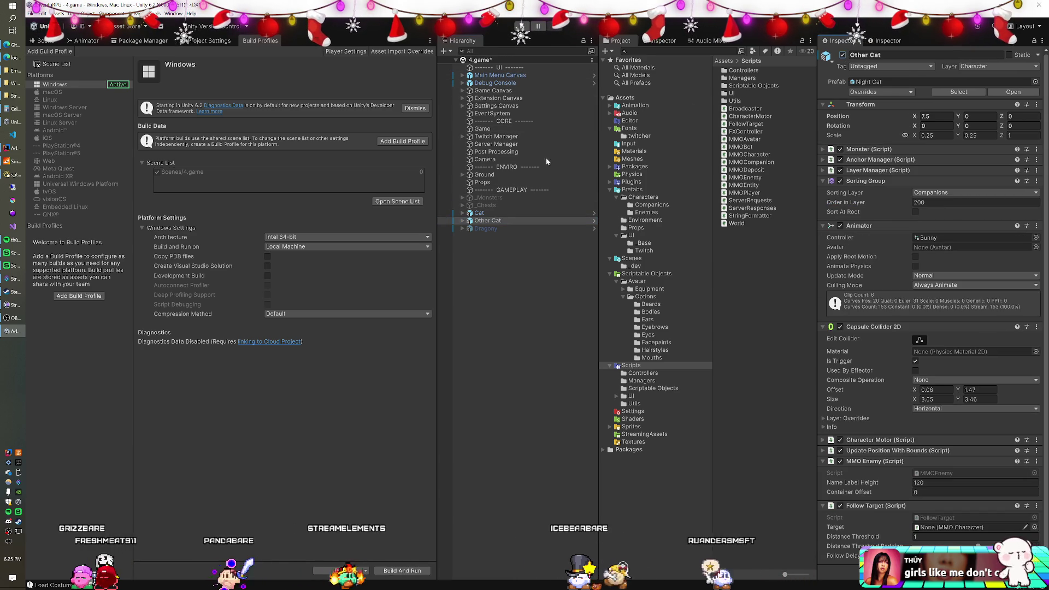
{"action": "left_click_drag", "start_coordinate": [490, 236], "coordinate": [490, 237]}
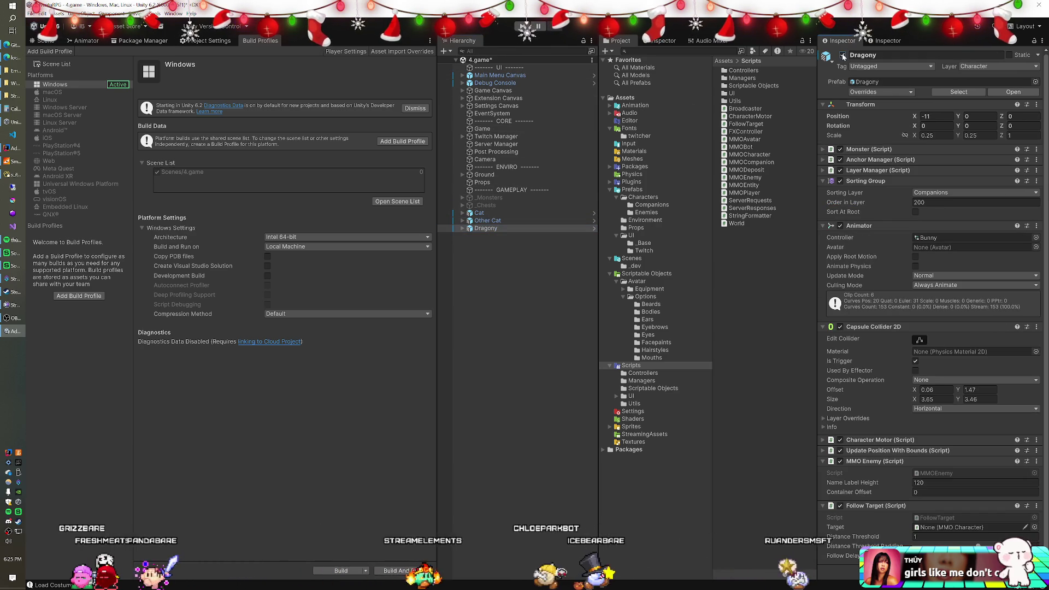
{"action": "key", "text": "ctrl+p"}
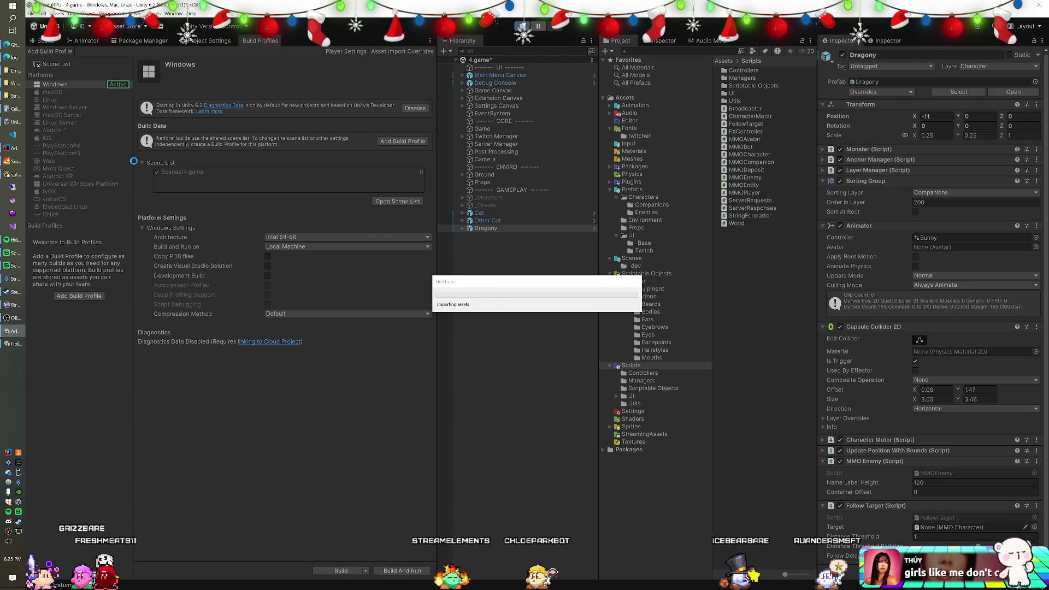
Bring Chrome forward, start and cancel a 'task' system search, then switch back to Unity.
{"action": "left_click", "coordinate": [12, 58]}
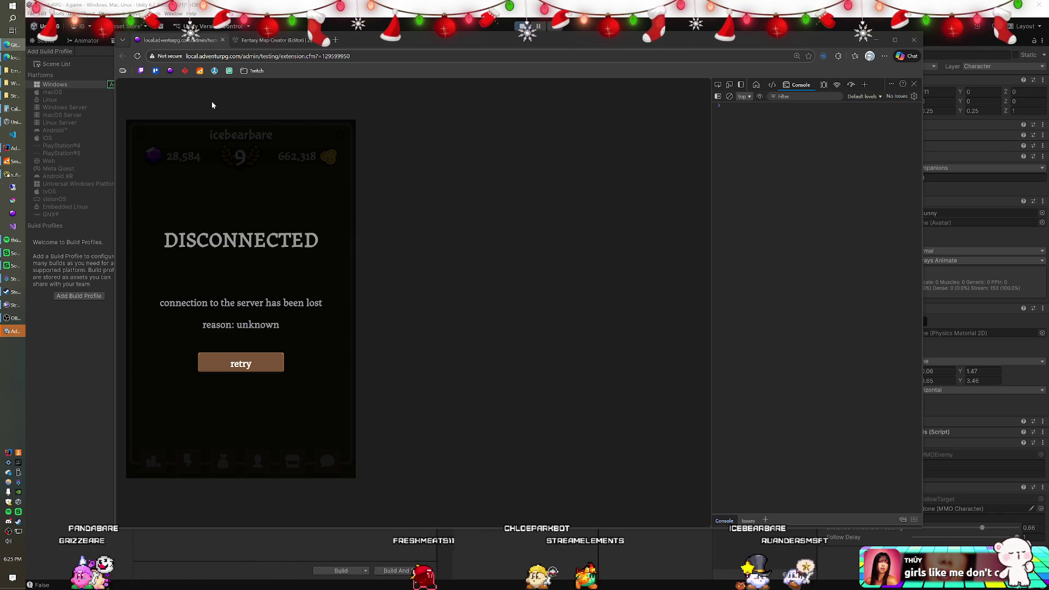
{"action": "left_click", "coordinate": [16, 9]}
{"action": "type", "text": "task"}
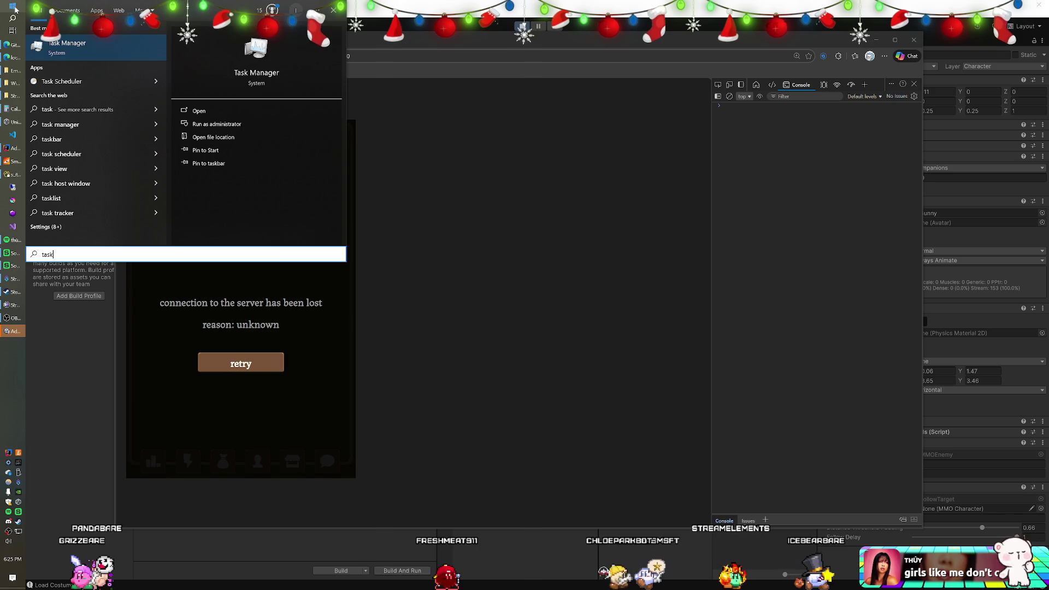
{"action": "key", "text": "Return"}
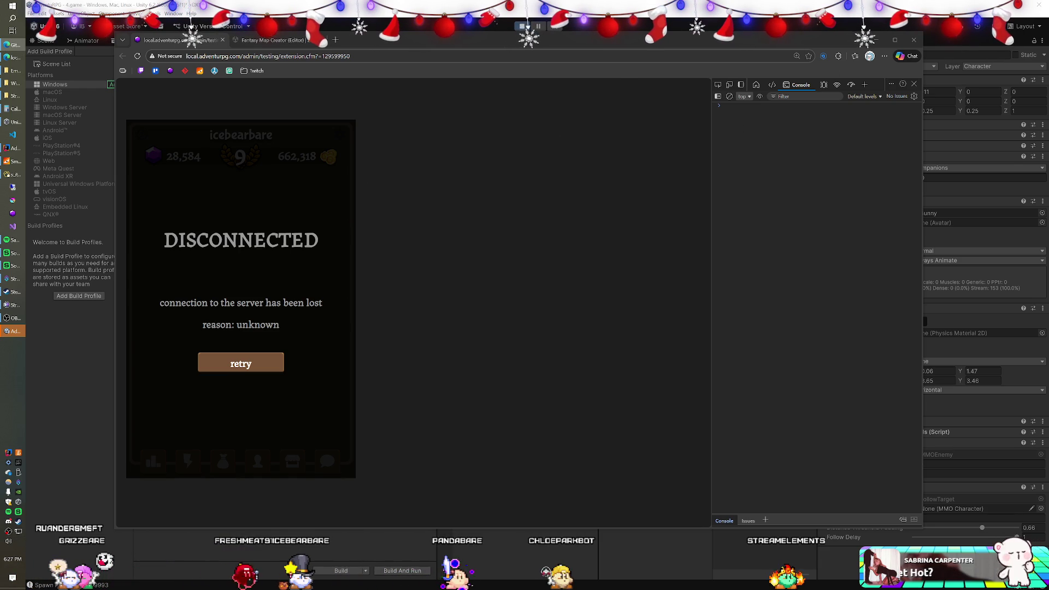
{"action": "key", "text": "alt+Tab"}
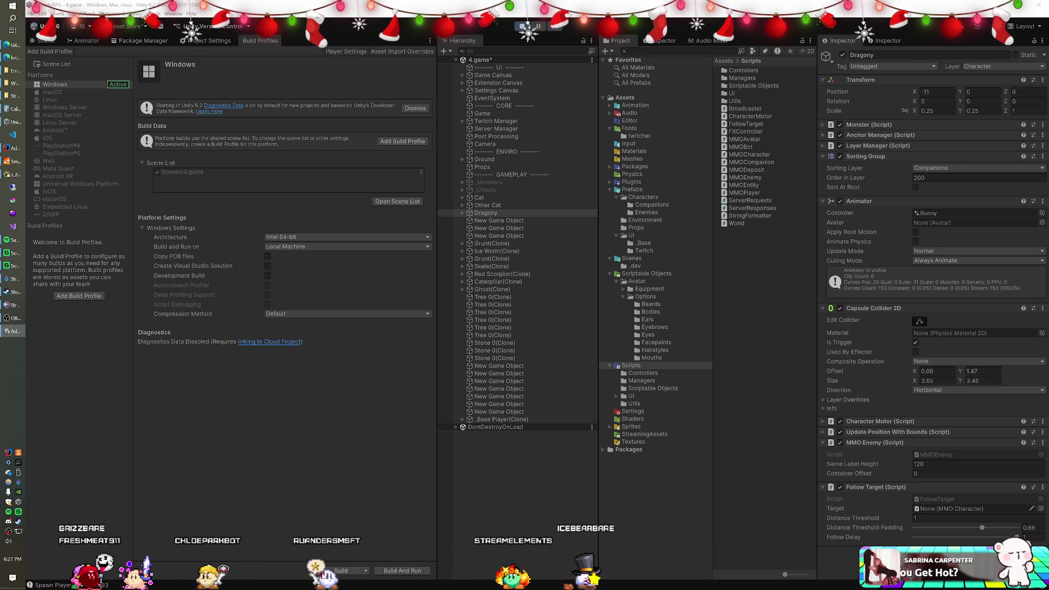
From the Users list, open game panels as the first and third listed users, then return to Unity.
{"action": "left_click", "coordinate": [9, 62]}
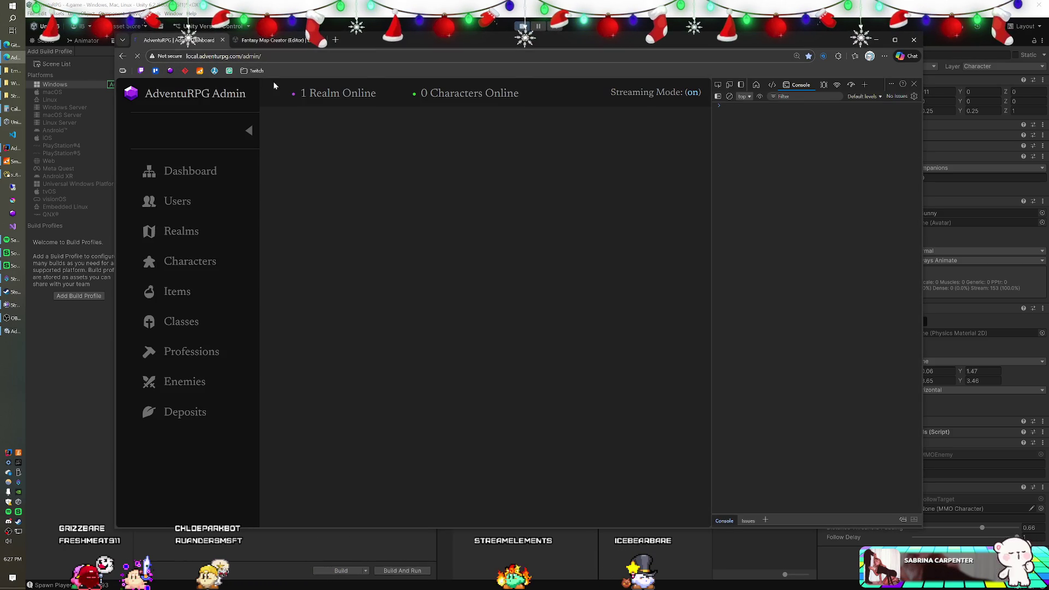
{"action": "left_click", "coordinate": [178, 204]}
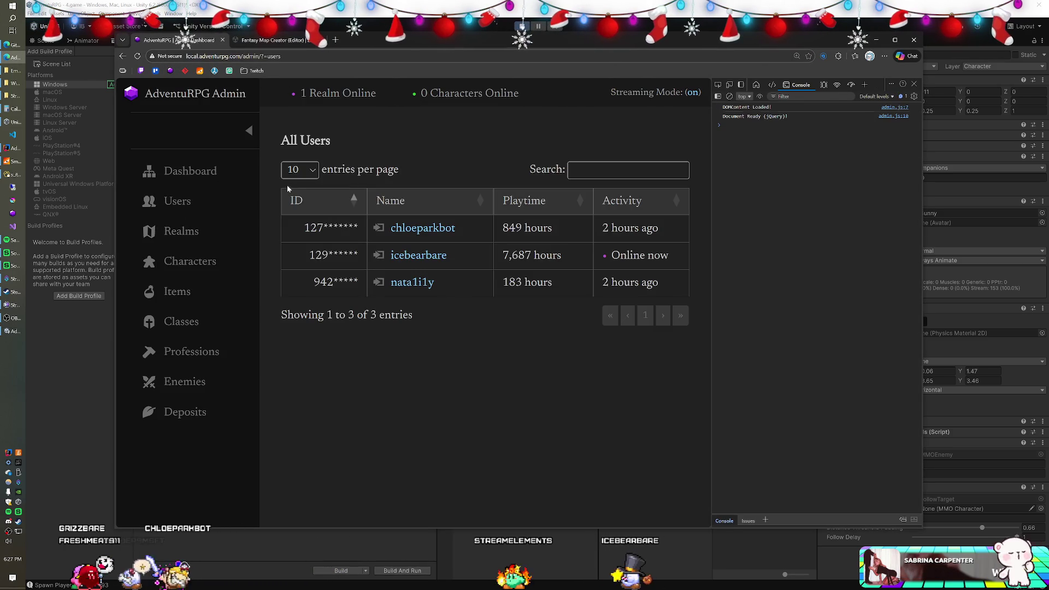
{"action": "left_click", "coordinate": [379, 229]}
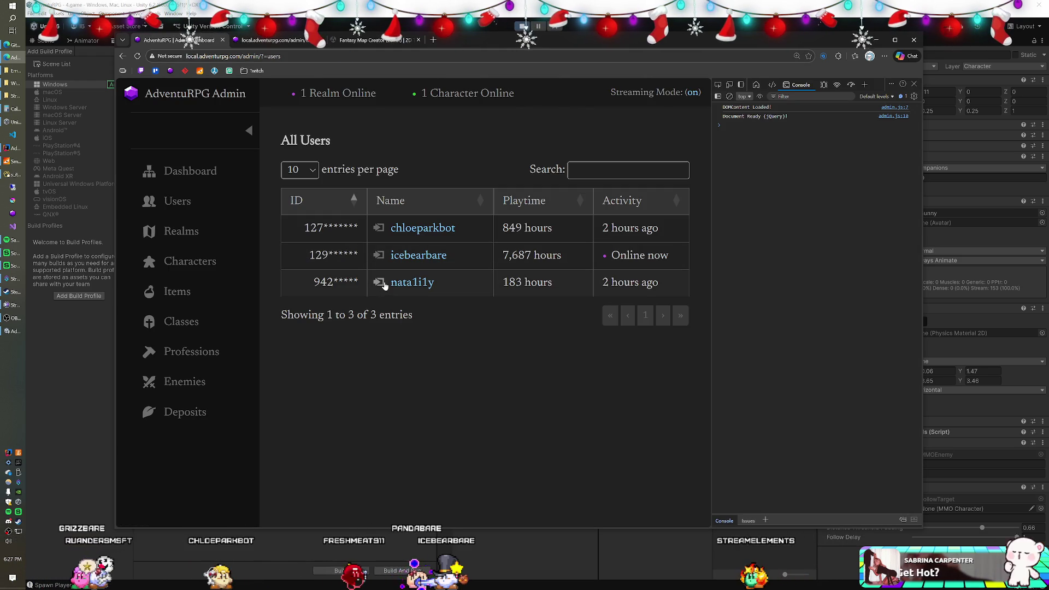
{"action": "left_click", "coordinate": [379, 282]}
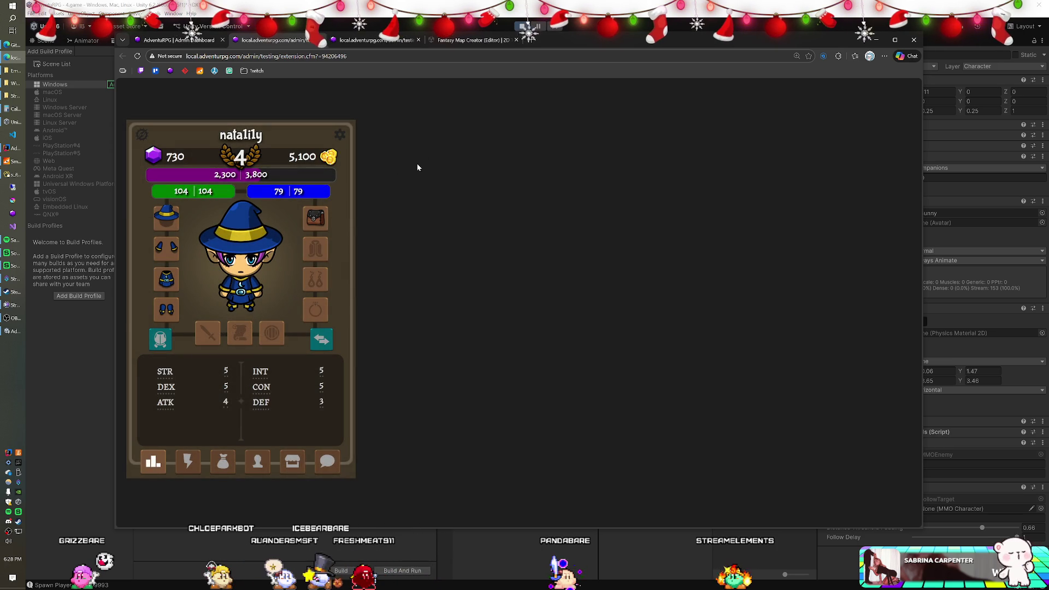
{"action": "key", "text": "alt+Tab"}
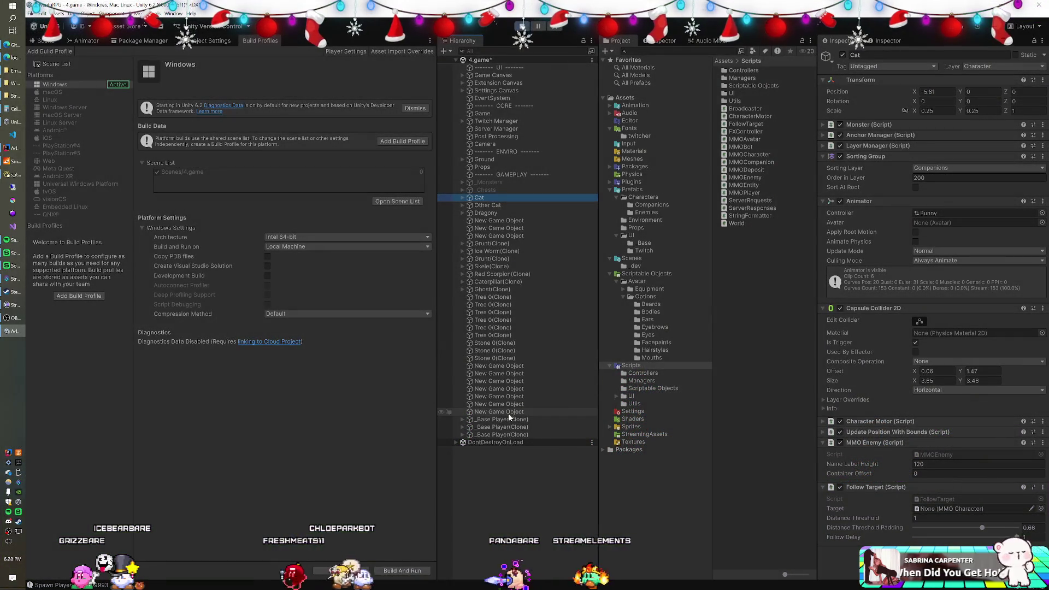
Set _Base Player(Clone) as the Follow Target for Cat, Other Cat and Dragony.
{"action": "left_click_drag", "start_coordinate": [506, 422], "coordinate": [973, 509]}
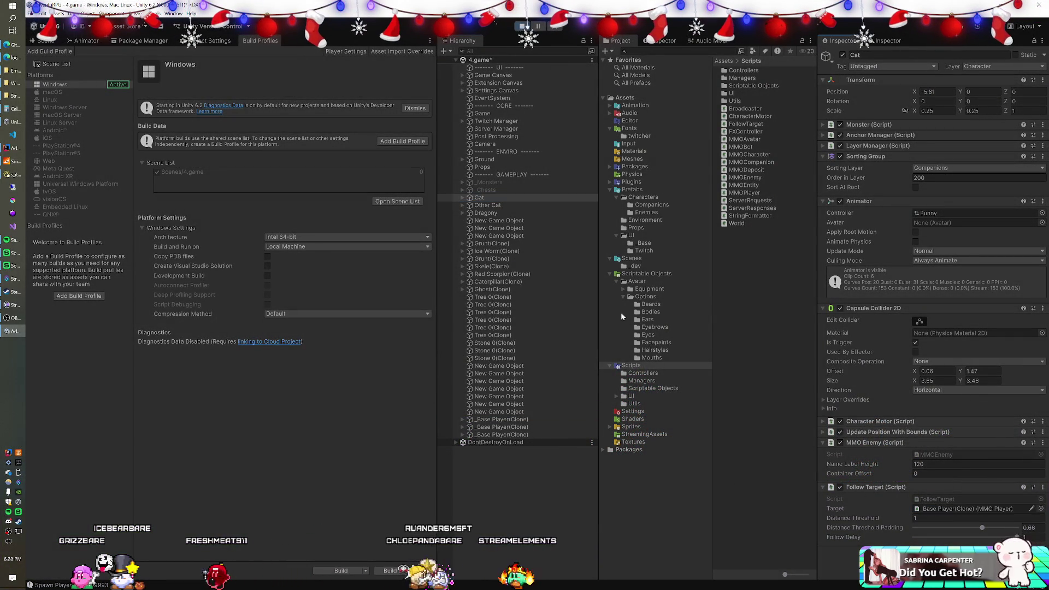
{"action": "left_click", "coordinate": [508, 205]}
{"action": "left_click_drag", "start_coordinate": [528, 435], "coordinate": [968, 509]}
{"action": "left_click", "coordinate": [489, 213]}
{"action": "left_click_drag", "start_coordinate": [492, 435], "coordinate": [902, 507]}
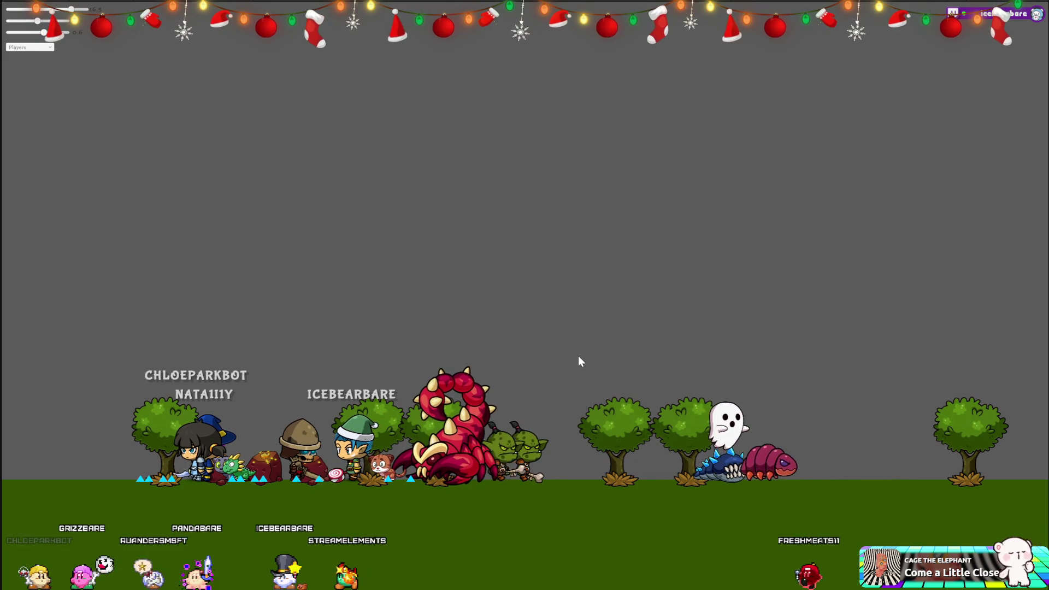
Set name labels to Both and reduce the character scale to about 3.8.
{"action": "left_click", "coordinate": [48, 49]}
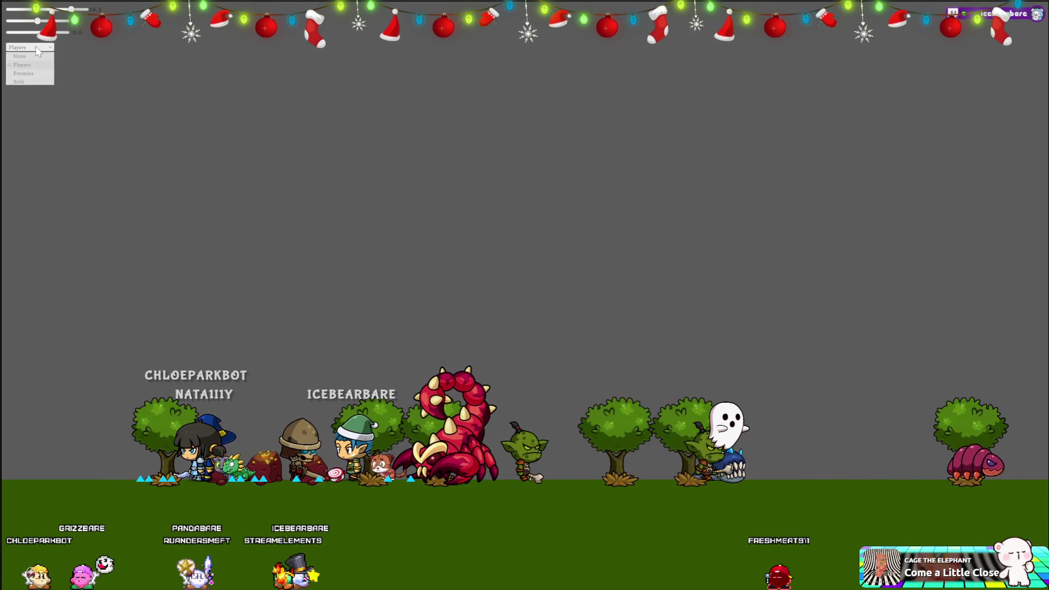
{"action": "left_click", "coordinate": [22, 82]}
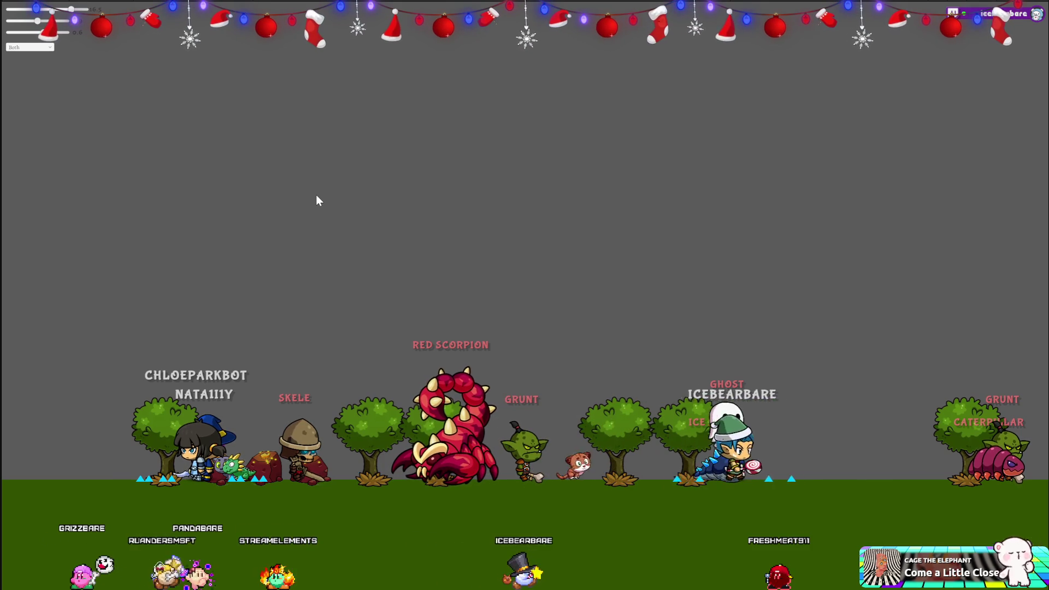
{"action": "left_click", "coordinate": [39, 10]}
{"action": "left_click_drag", "start_coordinate": [30, 10], "coordinate": [21, 10]}
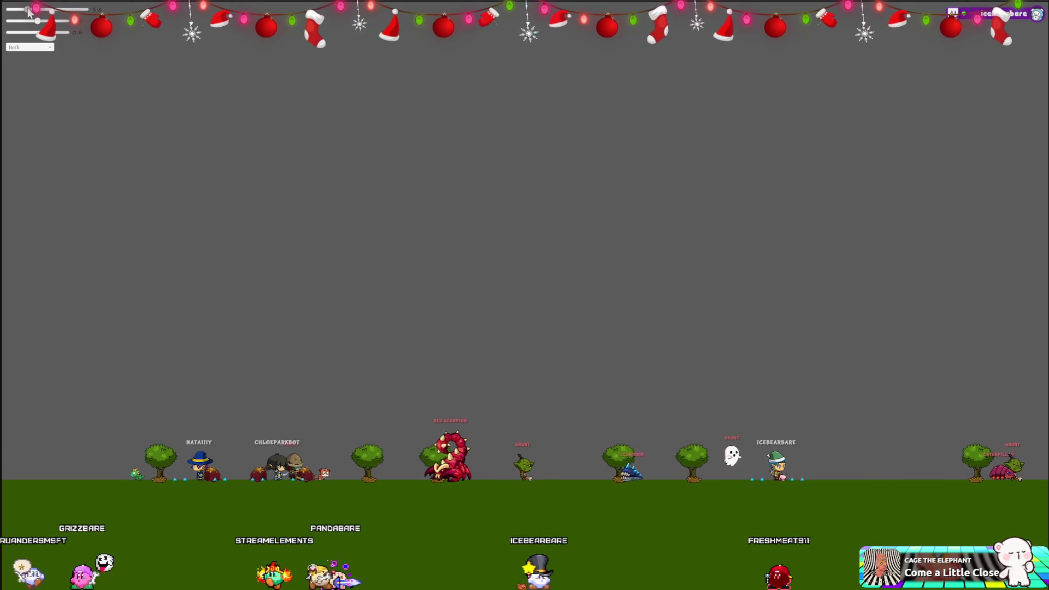
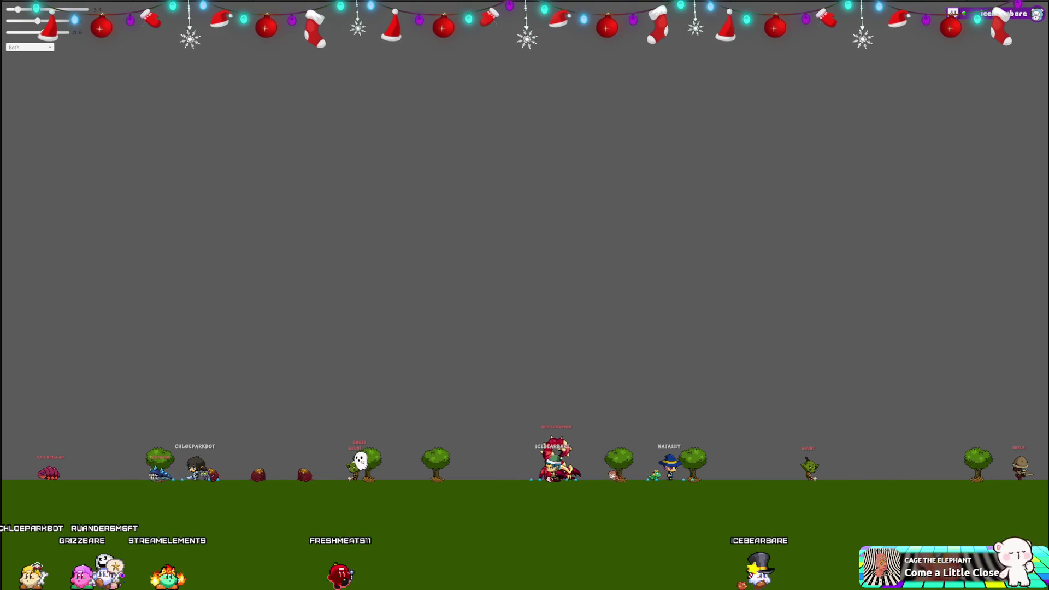
Restore the browser from the taskbar, showing the jeff-rivals-2048.png shark image in Google Drive.
{"action": "left_click", "coordinate": [372, 587]}
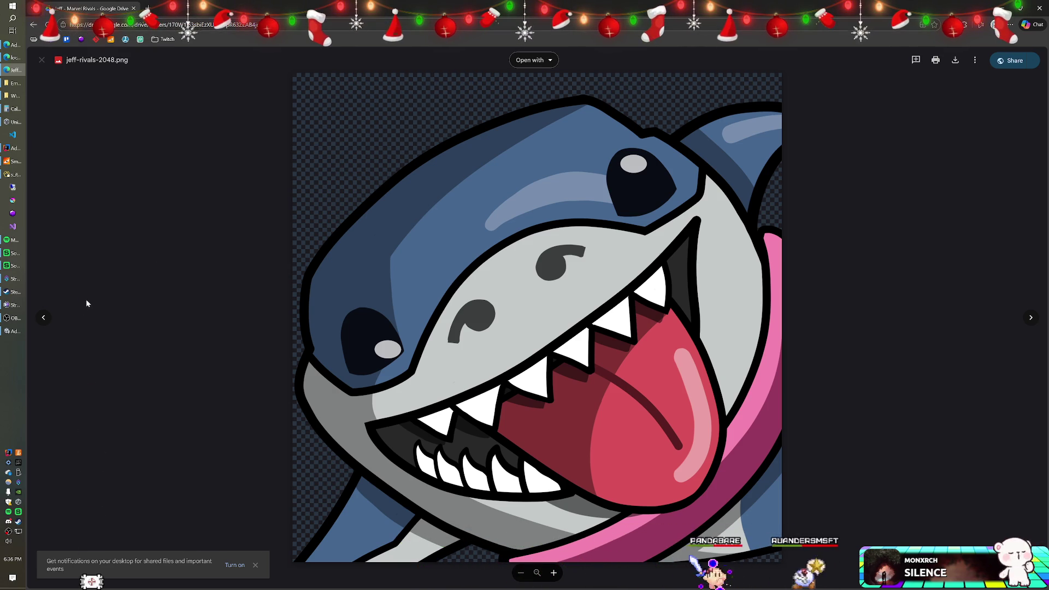
Page back through the jeff-rivals images to the 64 version, forward to 128, then close the browser.
{"action": "left_click", "coordinate": [45, 321]}
{"action": "left_click", "coordinate": [45, 321]}
{"action": "left_click", "coordinate": [45, 321]}
{"action": "left_click", "coordinate": [43, 318]}
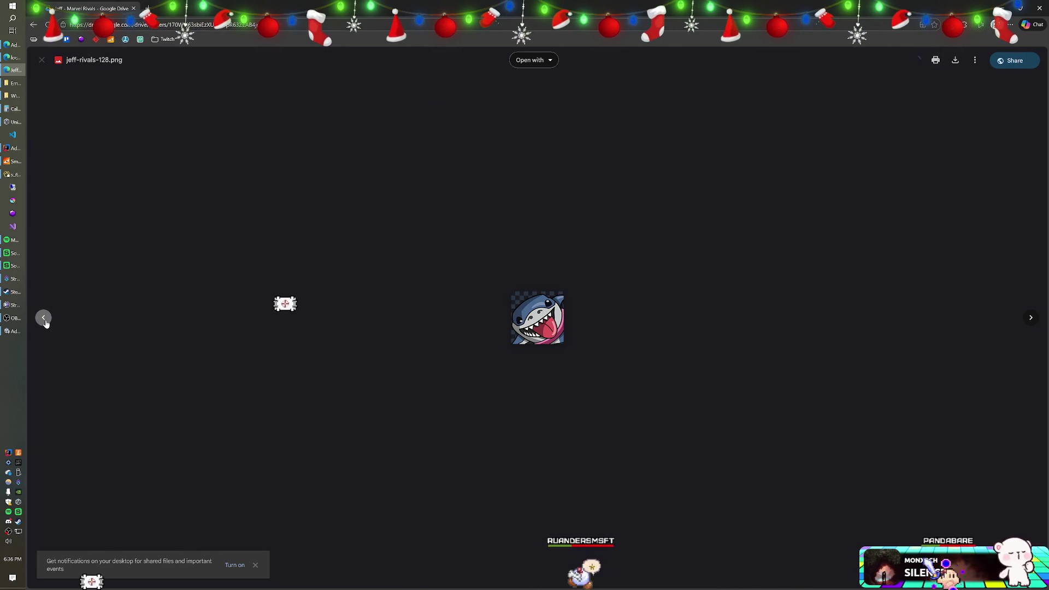
{"action": "left_click", "coordinate": [43, 318]}
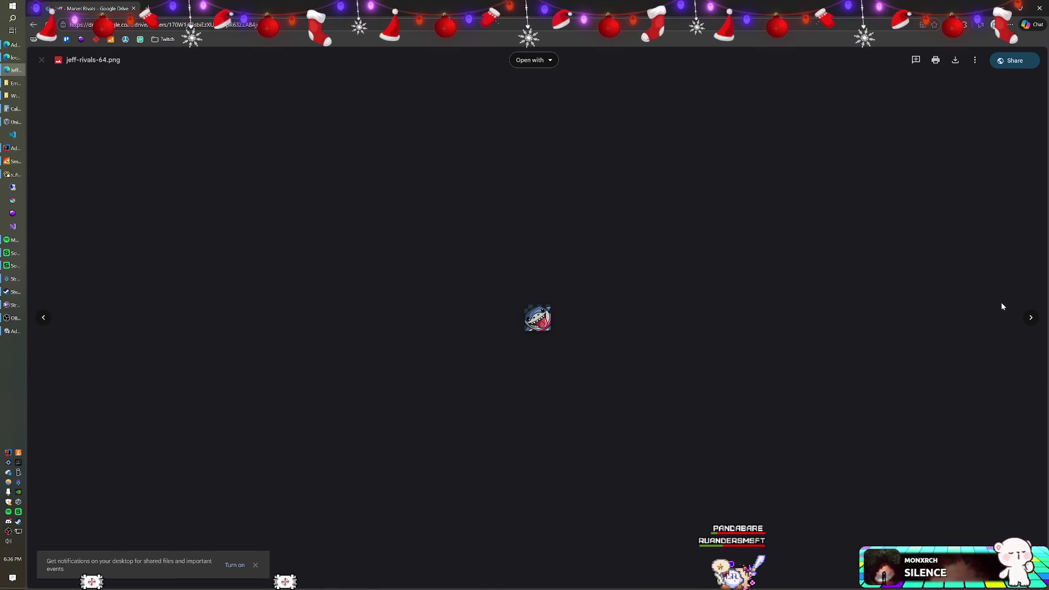
{"action": "left_click", "coordinate": [1027, 324]}
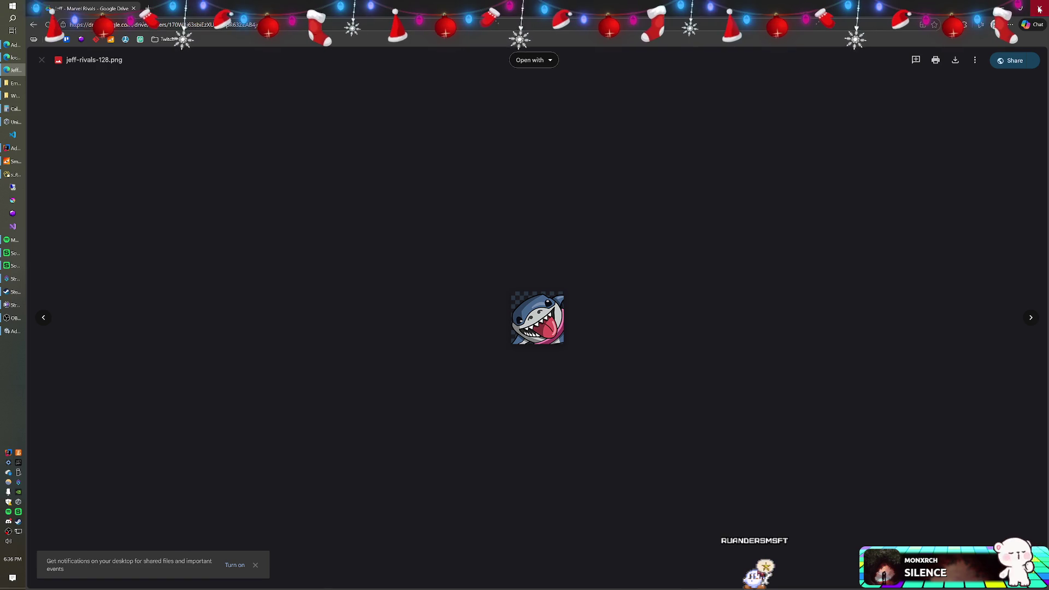
{"action": "left_click", "coordinate": [1039, 9]}
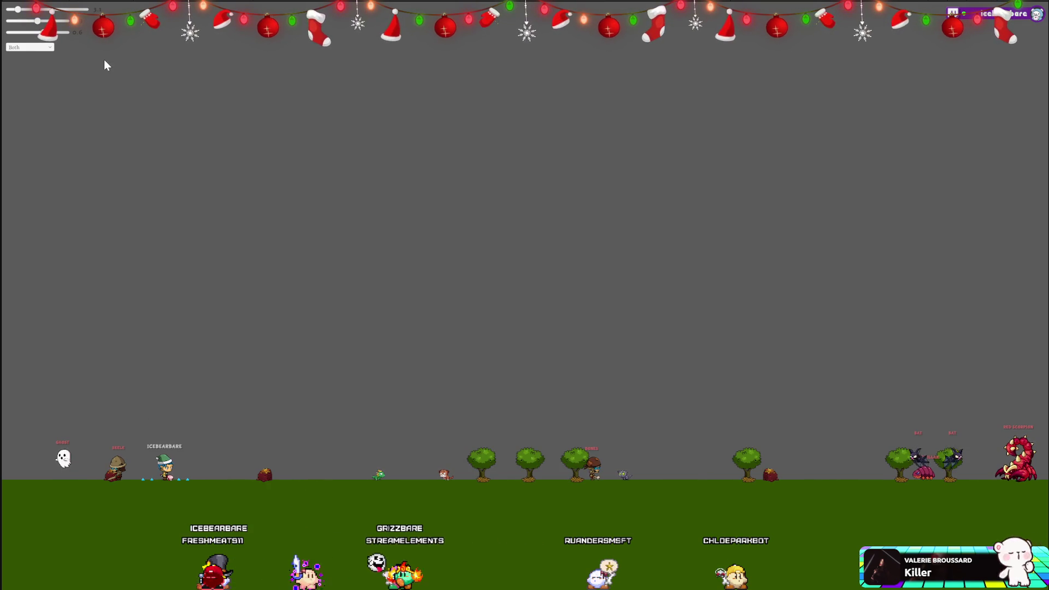
Drag the top-left scale slider right to enlarge the overlay's characters, trees and name labels.
{"action": "left_click_drag", "start_coordinate": [18, 9], "coordinate": [57, 14]}
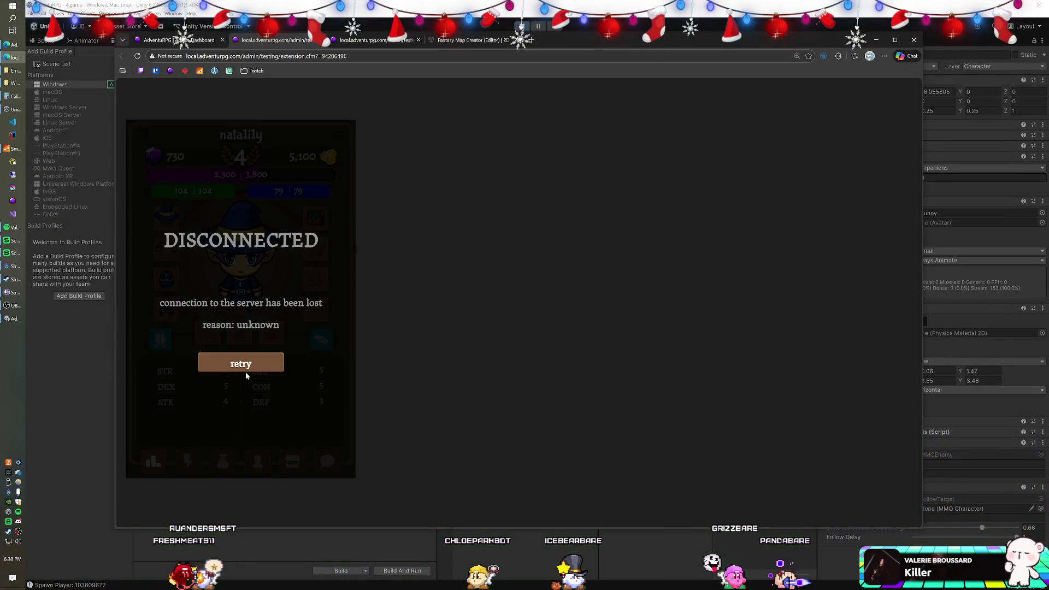
Retry the AdventuRPG server connection, open and close the shop list, then go to the Fantasy Map Creator tab.
{"action": "left_click", "coordinate": [245, 371]}
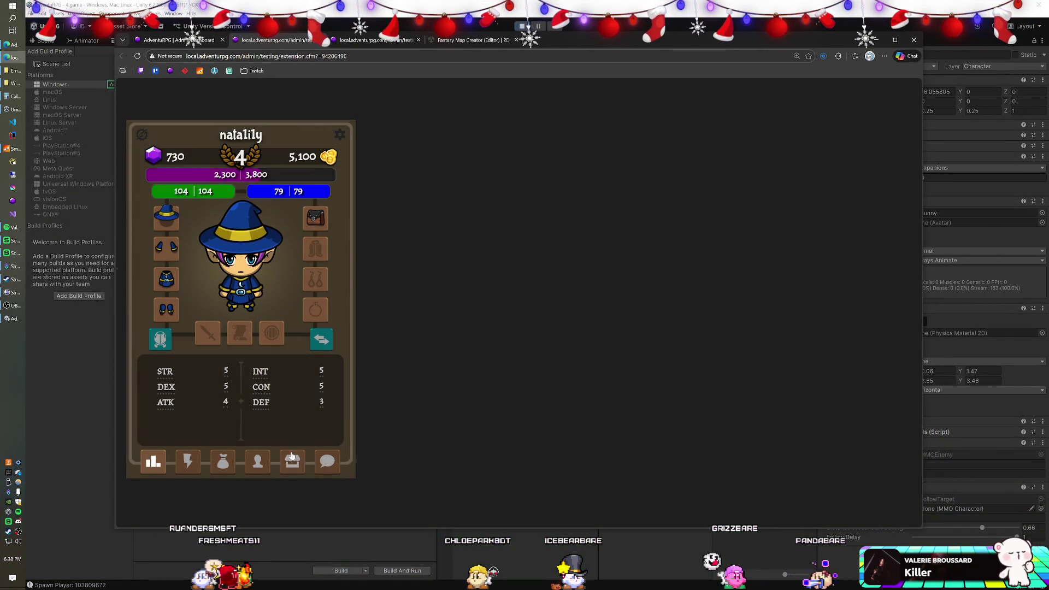
{"action": "left_click", "coordinate": [322, 340]}
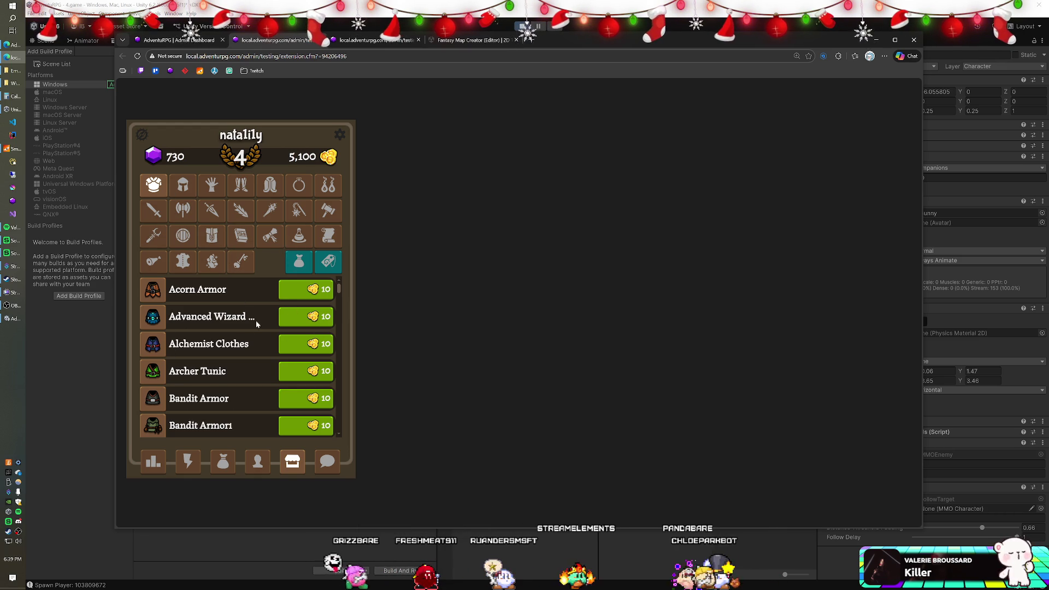
{"action": "left_click", "coordinate": [141, 136]}
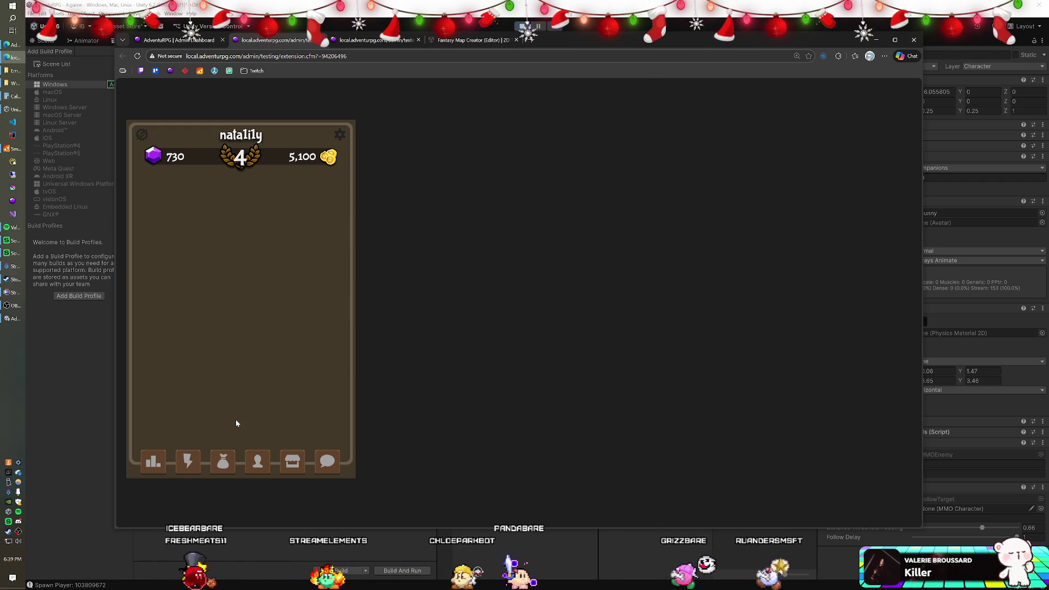
{"action": "key", "text": "ctrl+Tab"}
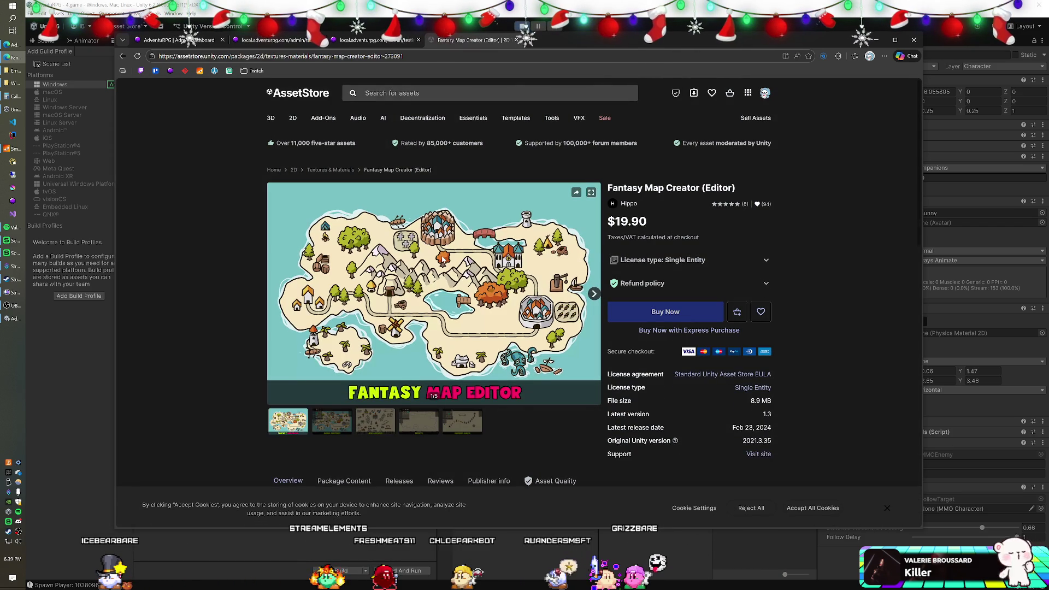
View the Simple Controls and New Arrivals gallery images, then switch away from the browser with Alt+Tab.
{"action": "left_click", "coordinate": [329, 428]}
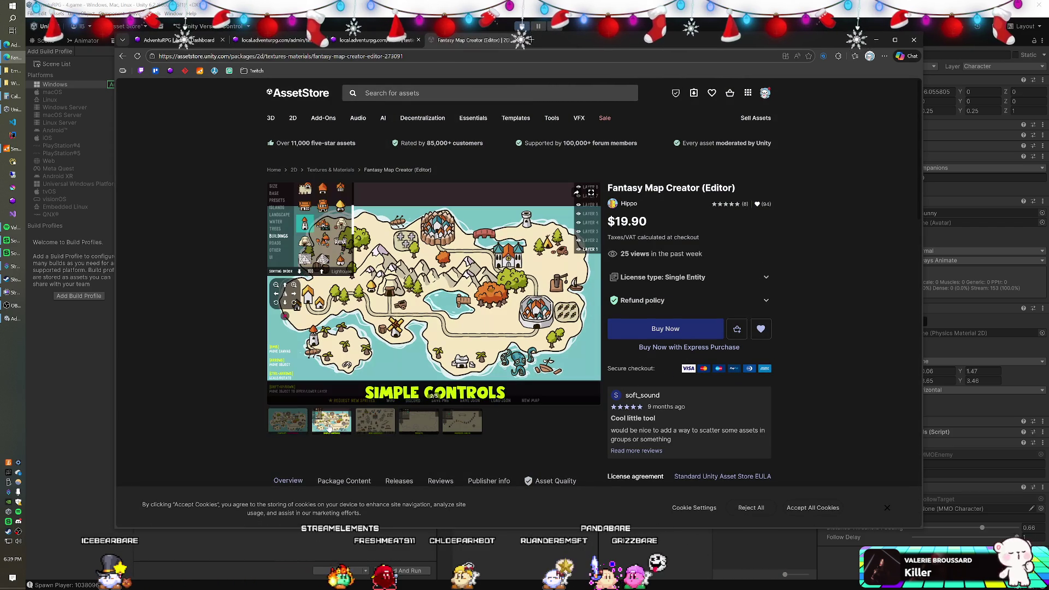
{"action": "left_click", "coordinate": [370, 425]}
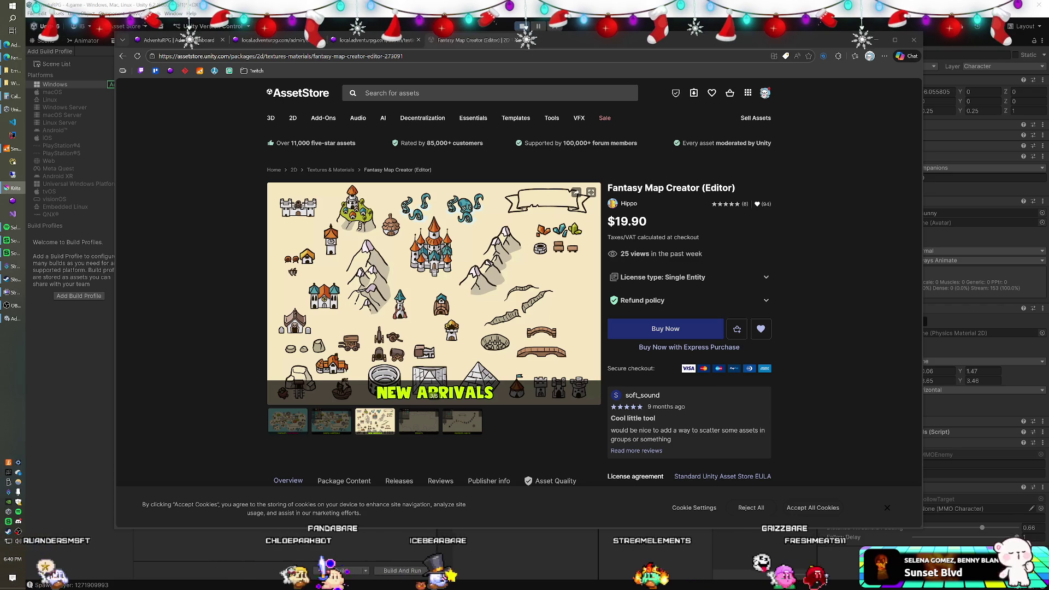
{"action": "key", "text": "alt+Tab"}
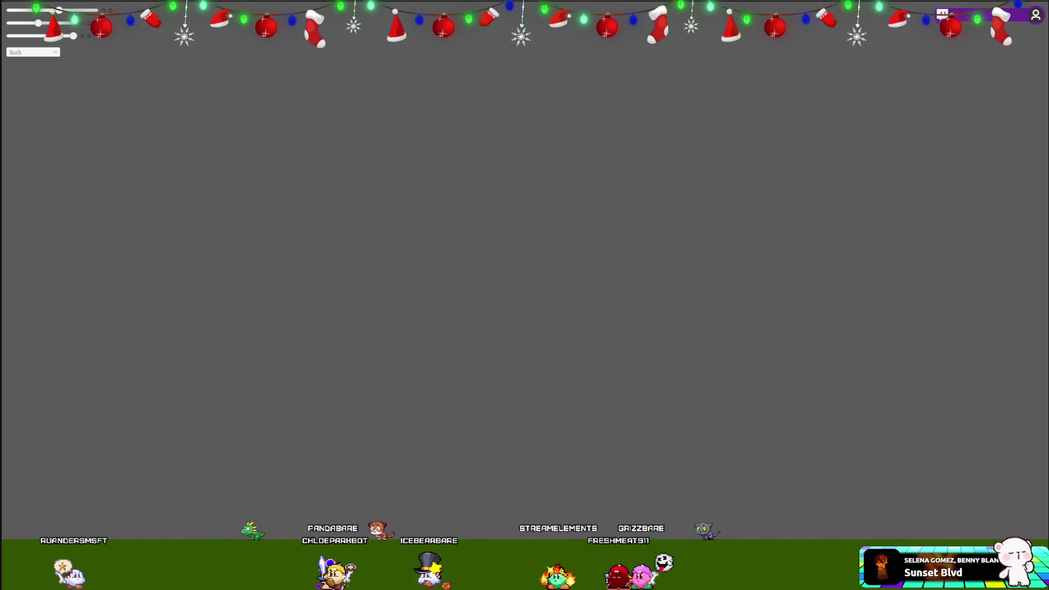
Alt+Tab out of the blank full-screen game view back to Krita's hydrate emote drawing.
{"action": "key", "text": "alt+Tab"}
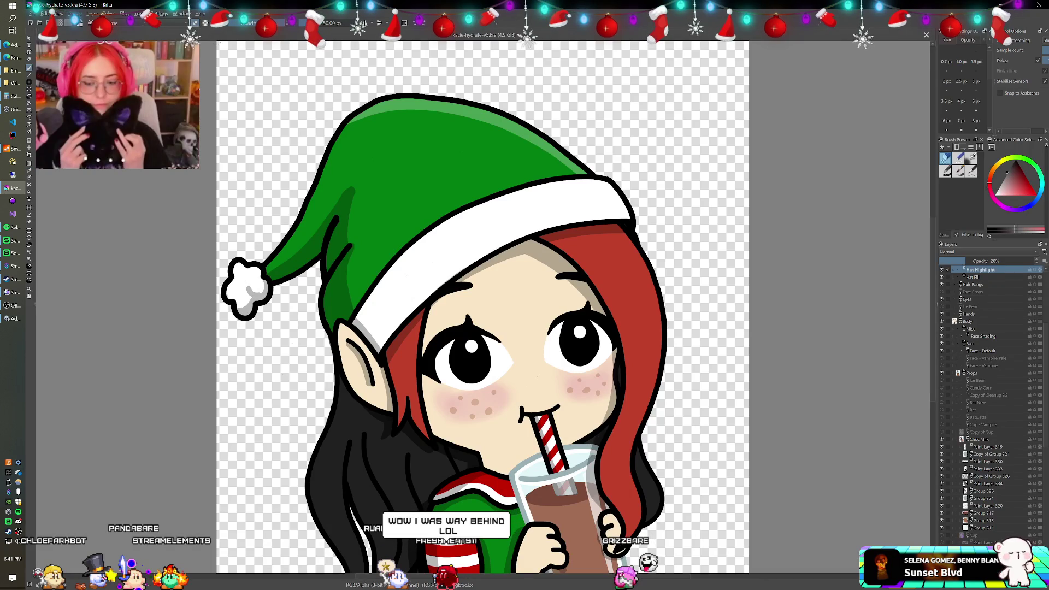
Zoom out on the hydrate emote canvas, then close Krita.
{"action": "scroll", "coordinate": [367, 326], "scroll_direction": "down", "scroll_amount": 1}
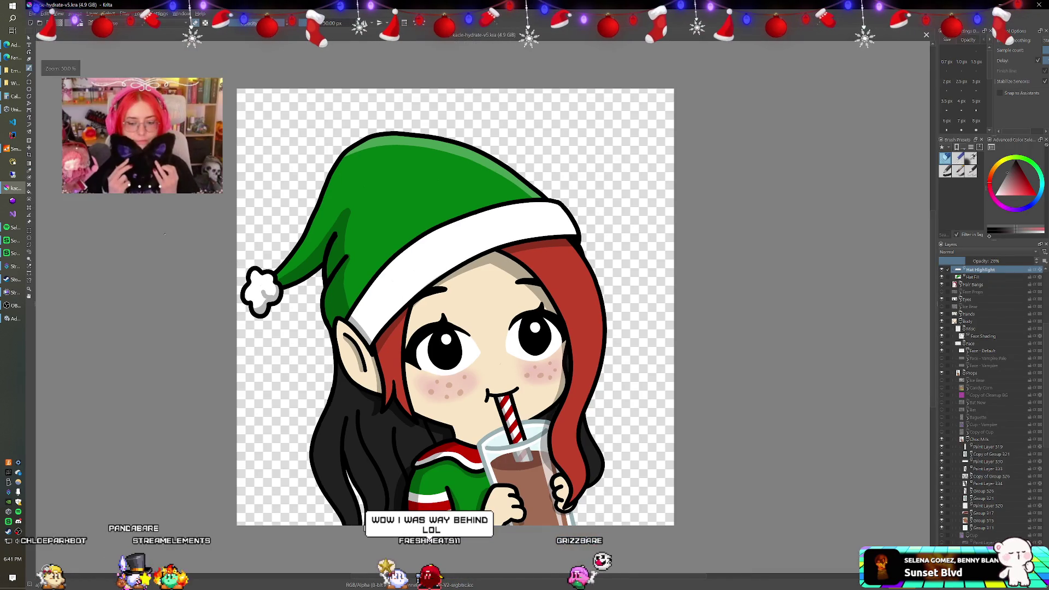
{"action": "scroll", "coordinate": [184, 264], "scroll_direction": "down", "scroll_amount": 1}
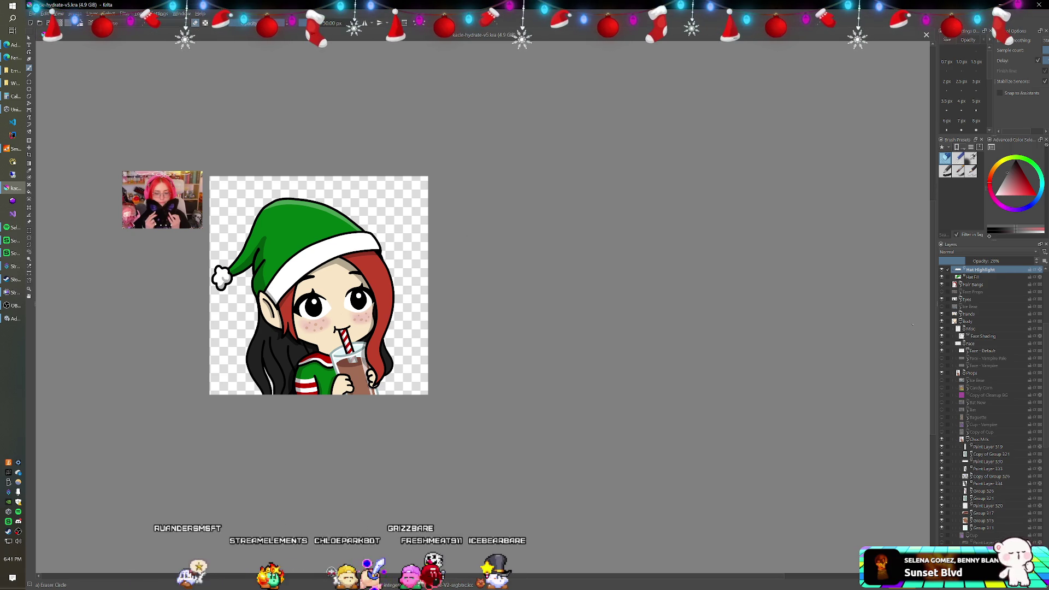
{"action": "left_click", "coordinate": [1034, 10]}
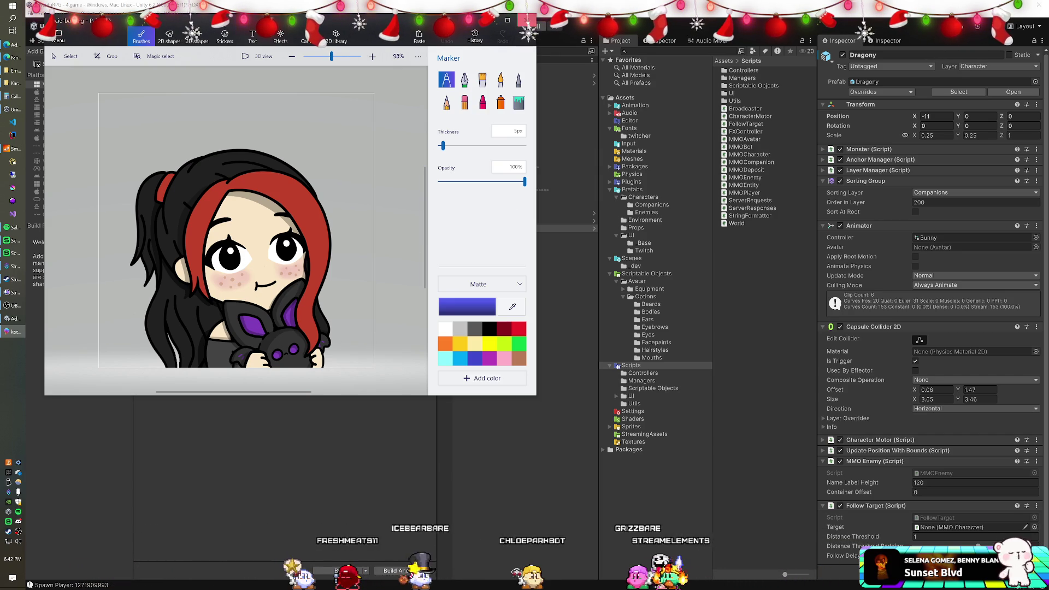
Close the Paint 3D window holding the chibi girl hugging the black creature.
{"action": "left_click", "coordinate": [527, 21]}
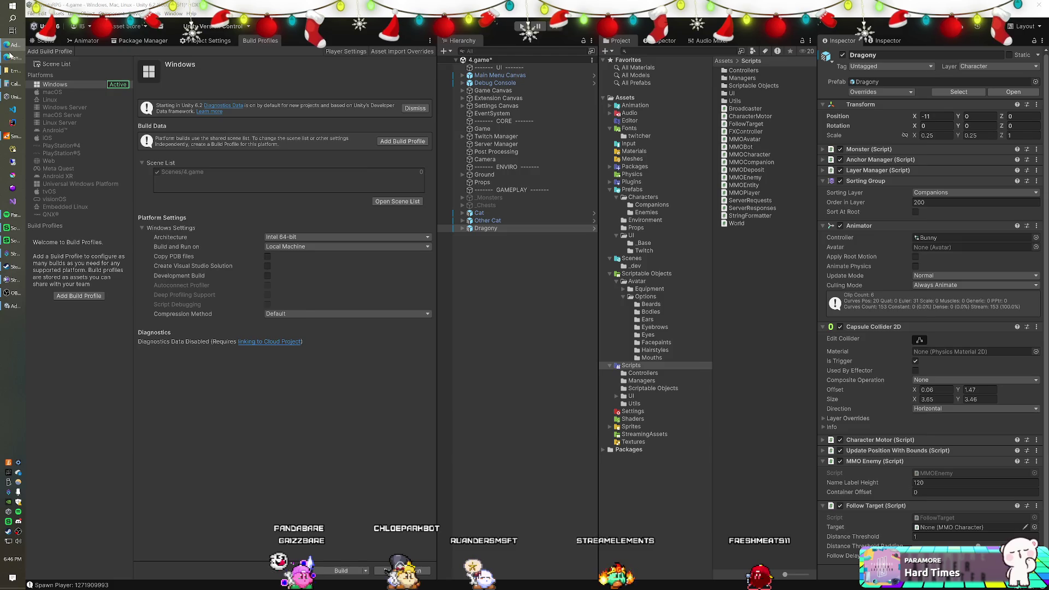
Bring the browser forward, check the Admin Dashboard, test and store tabs, and retry the game connection.
{"action": "left_click", "coordinate": [11, 56]}
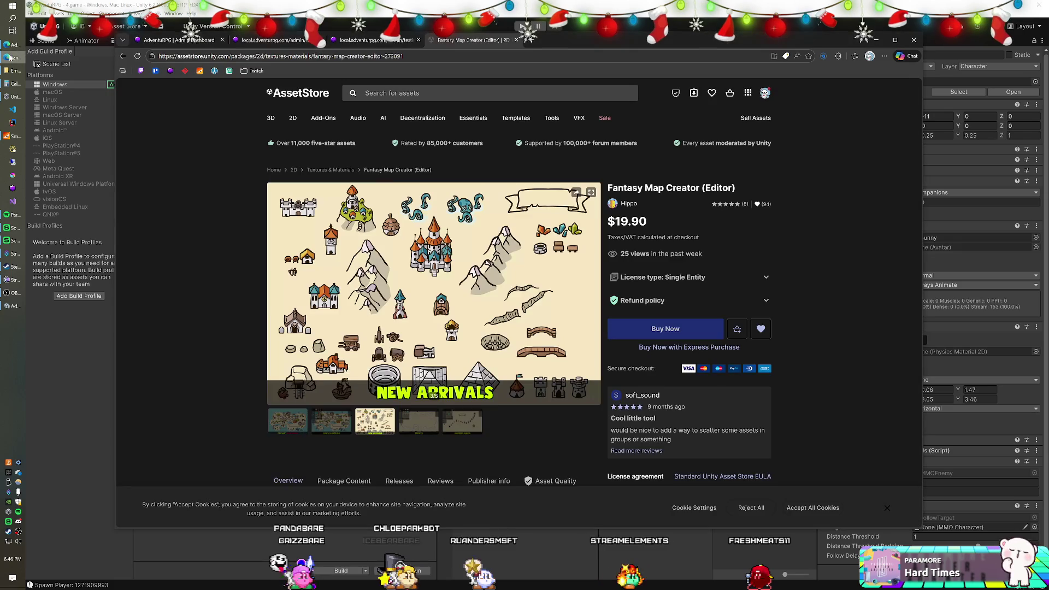
{"action": "left_click", "coordinate": [185, 42]}
{"action": "left_click", "coordinate": [268, 43]}
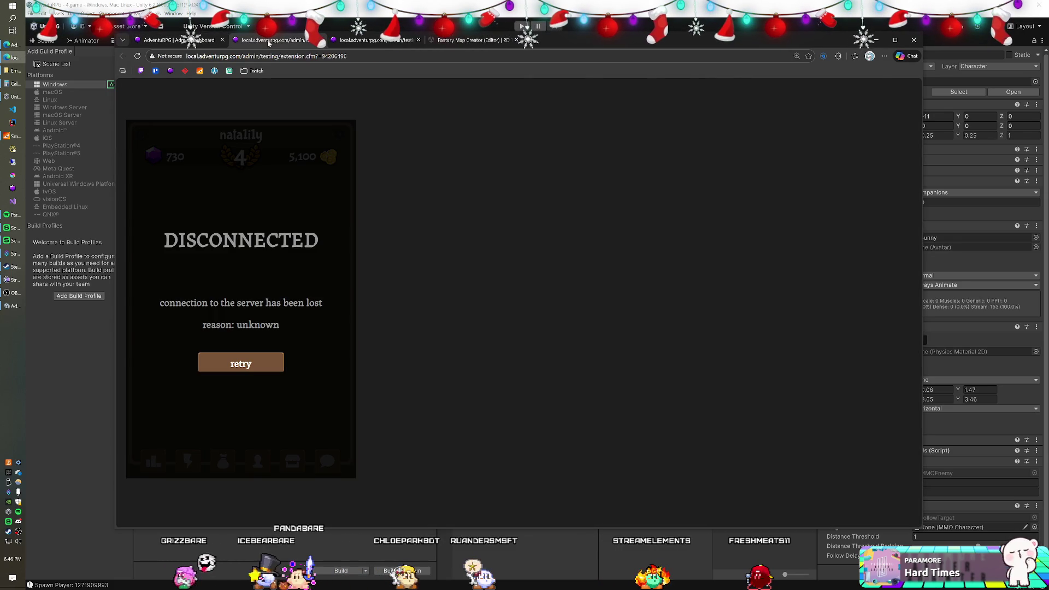
{"action": "left_click", "coordinate": [375, 41]}
{"action": "left_click", "coordinate": [447, 43]}
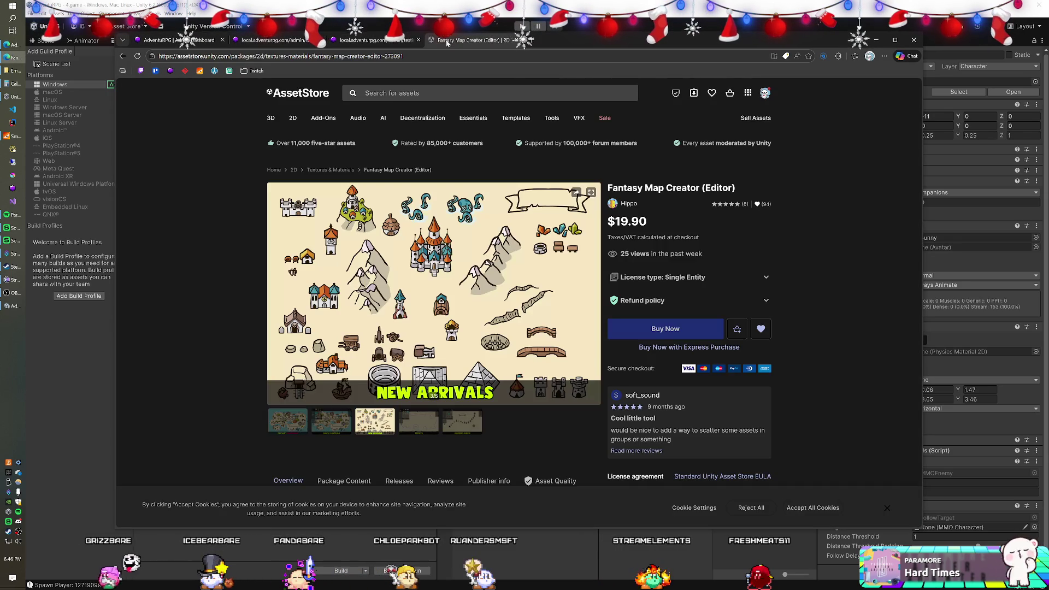
{"action": "left_click", "coordinate": [257, 40]}
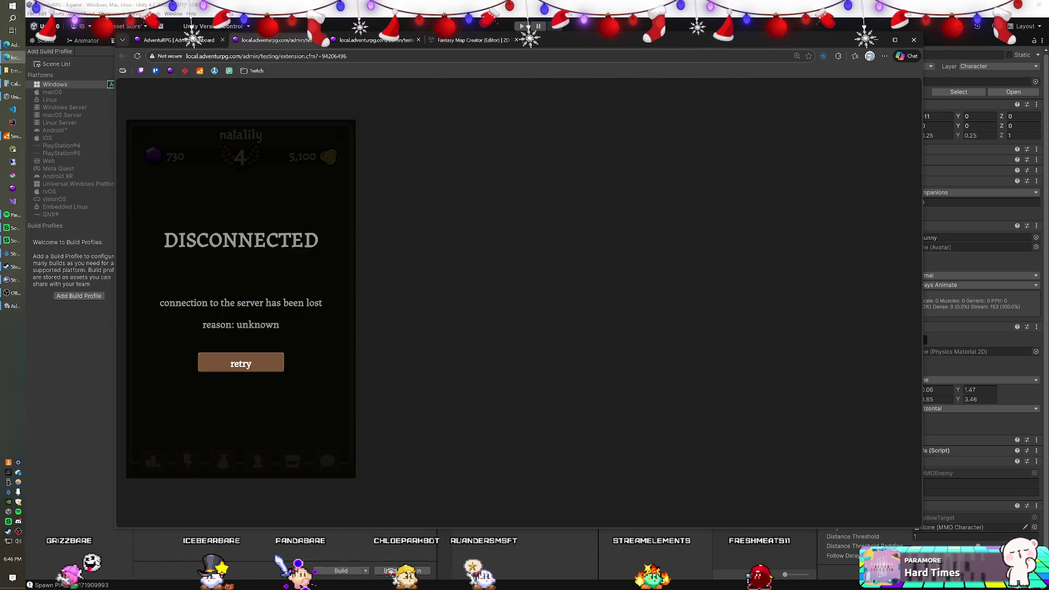
{"action": "left_click", "coordinate": [239, 363]}
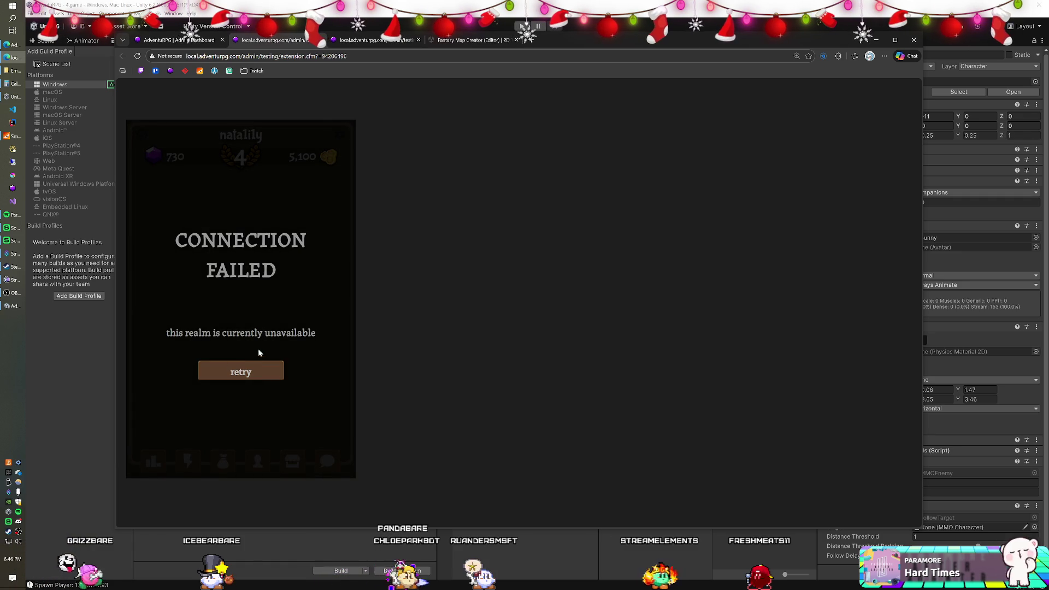
Close both failed game test tabs and return to the admin dashboard.
{"action": "left_click", "coordinate": [322, 40]}
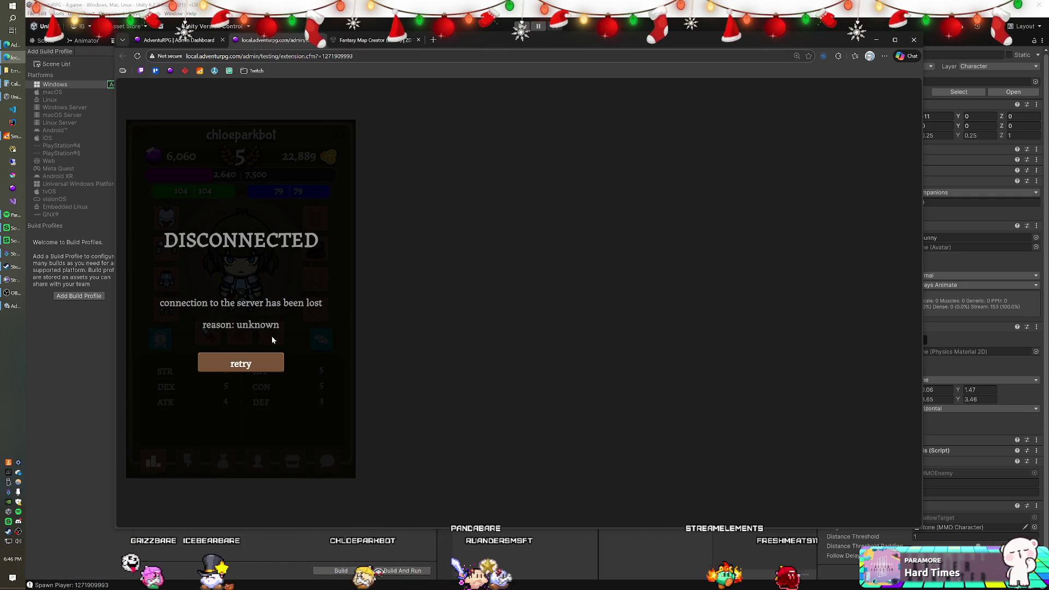
{"action": "left_click", "coordinate": [320, 42]}
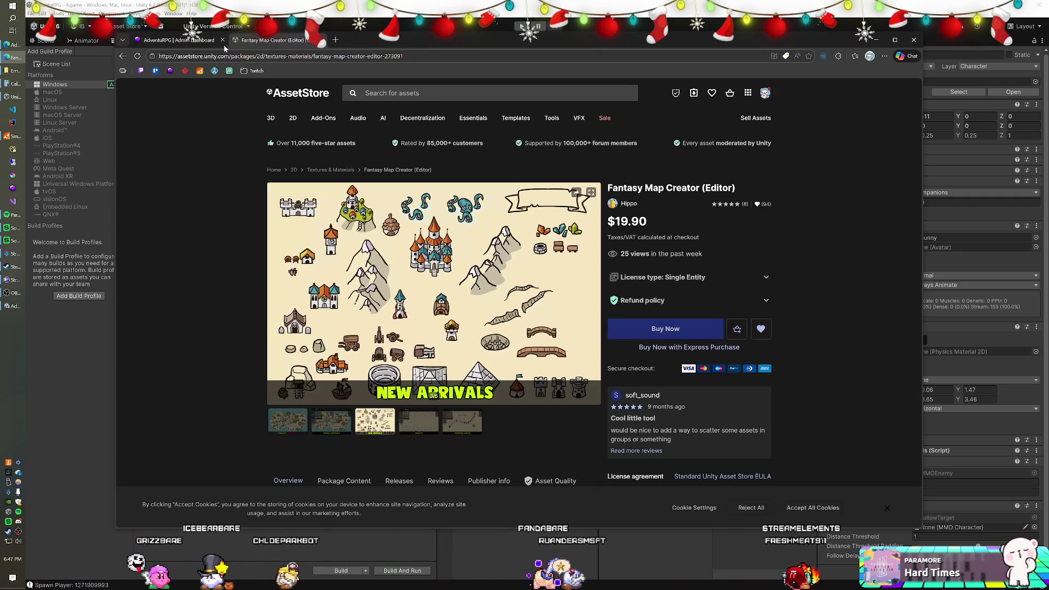
{"action": "left_click", "coordinate": [193, 41]}
Reload the Users list, open All Items, and reset the page zoom to 100%.
{"action": "left_click", "coordinate": [184, 202]}
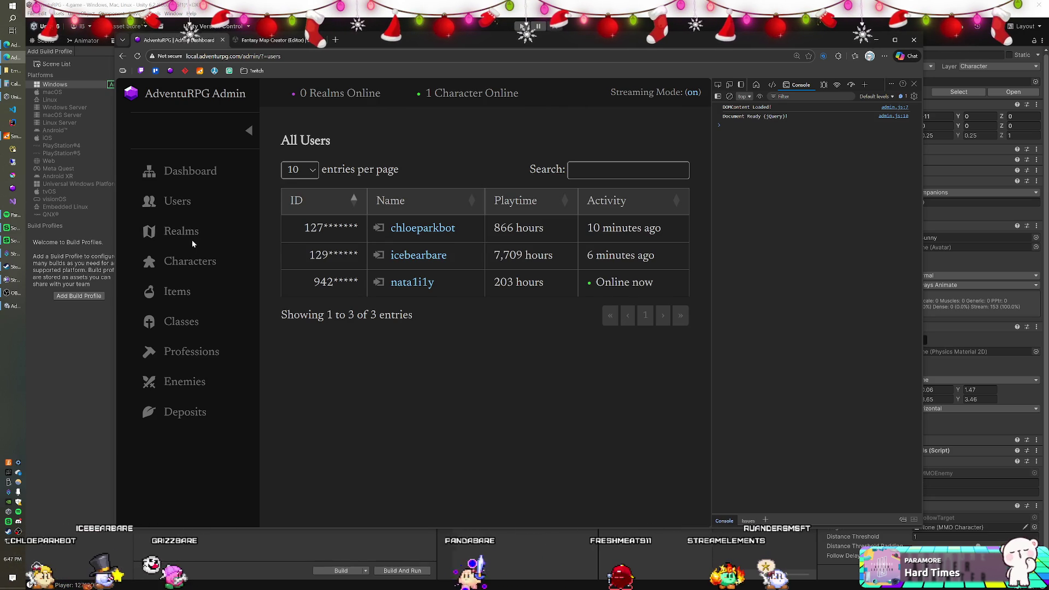
{"action": "left_click", "coordinate": [172, 294]}
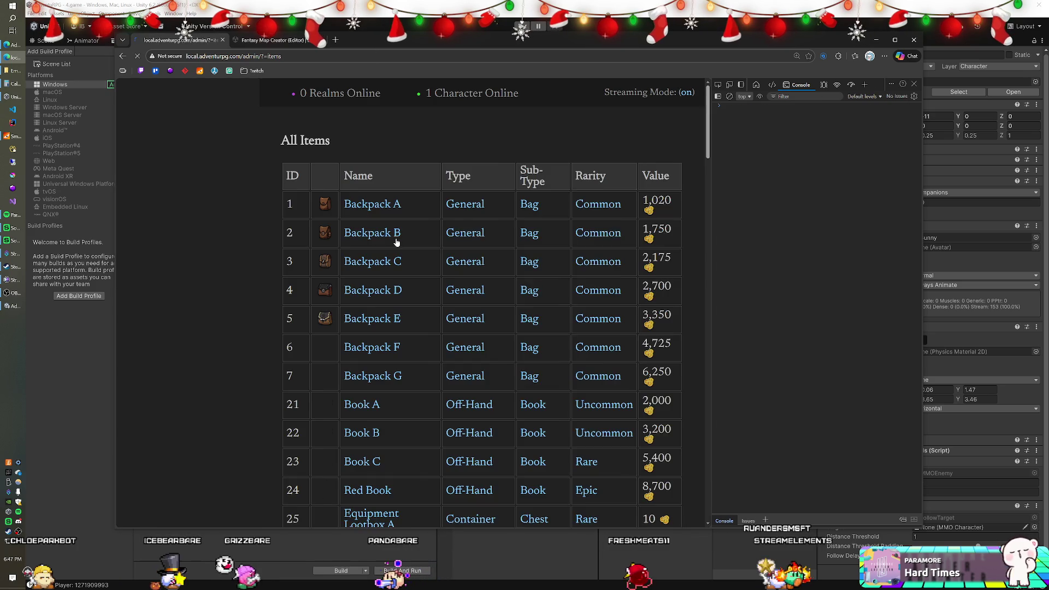
{"action": "scroll", "coordinate": [448, 264], "scroll_direction": "down", "scroll_amount": 1}
{"action": "scroll", "coordinate": [448, 264], "scroll_direction": "down", "scroll_amount": 1}
{"action": "scroll", "coordinate": [448, 264], "scroll_direction": "up", "scroll_amount": 1}
{"action": "scroll", "coordinate": [448, 264], "scroll_direction": "down", "scroll_amount": 1}
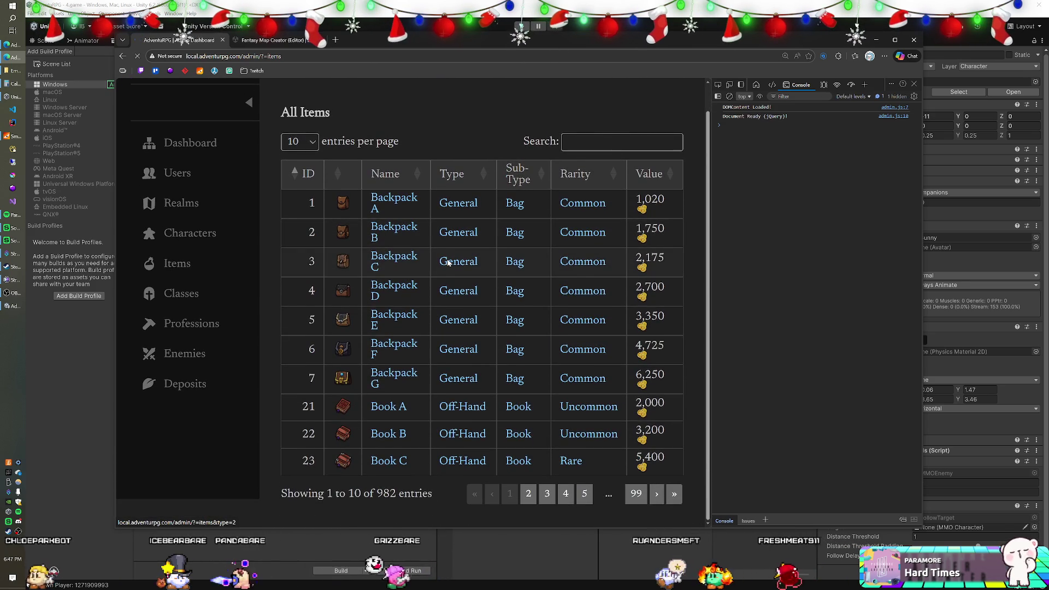
{"action": "key", "text": "ctrl+0"}
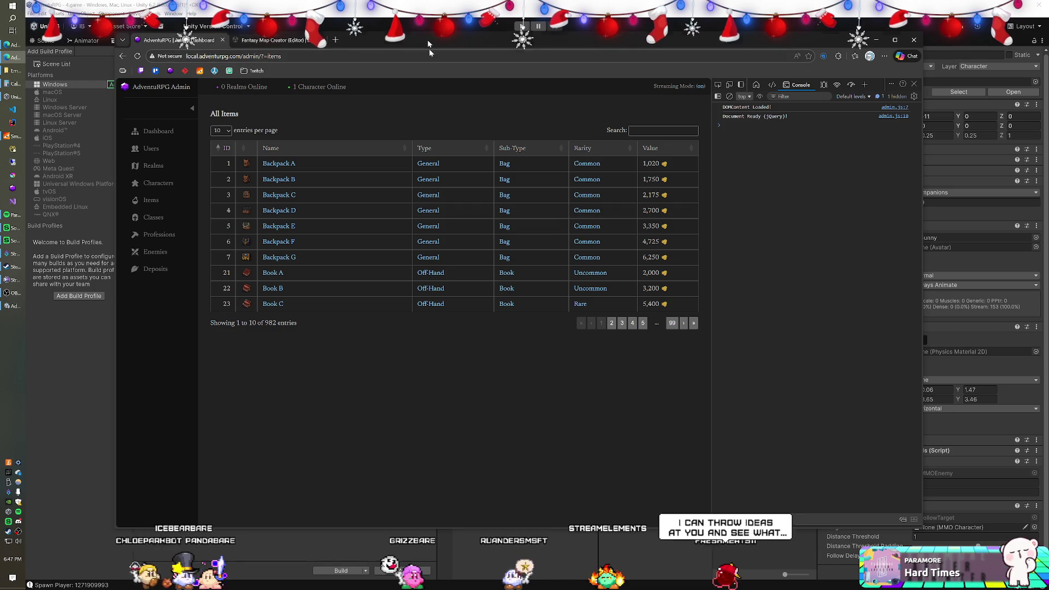
Show 25 items per page and maximize the browser window.
{"action": "left_click_drag", "start_coordinate": [429, 41], "coordinate": [432, 82]}
{"action": "left_click_drag", "start_coordinate": [355, 80], "coordinate": [338, 51]}
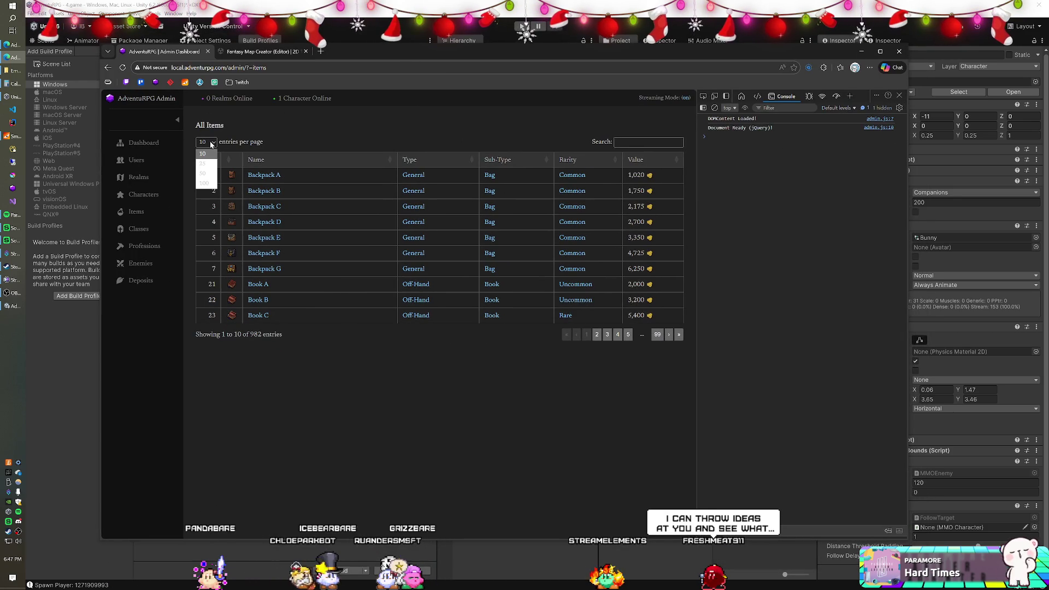
{"action": "left_click", "coordinate": [202, 163]}
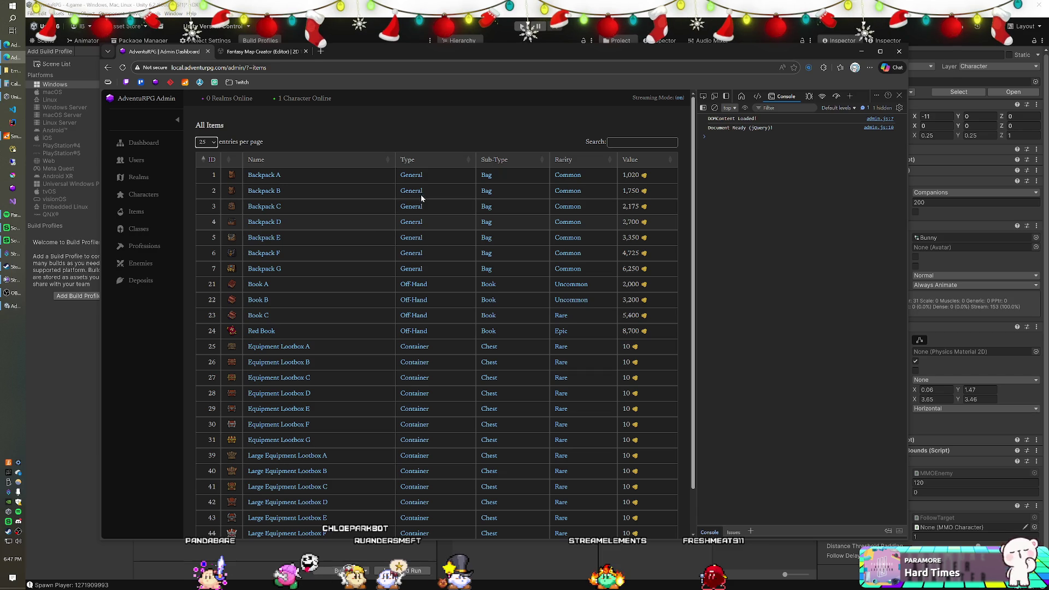
{"action": "left_click", "coordinate": [880, 52]}
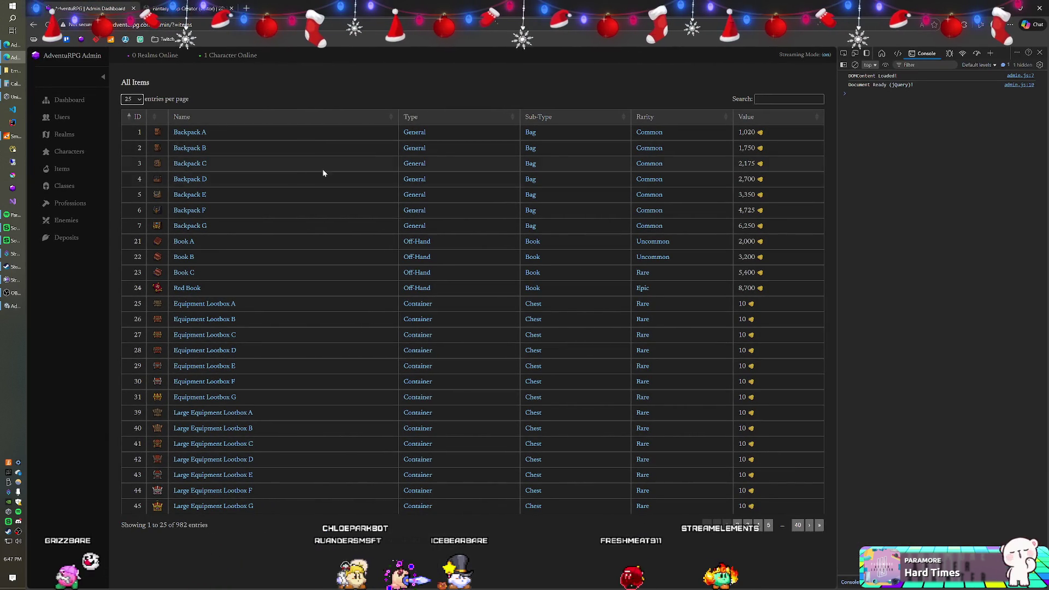
Toggle the admin sidebar several times, leaving it expanded with Dashboard, Users, Items and Enemies labels.
{"action": "left_click", "coordinate": [103, 77]}
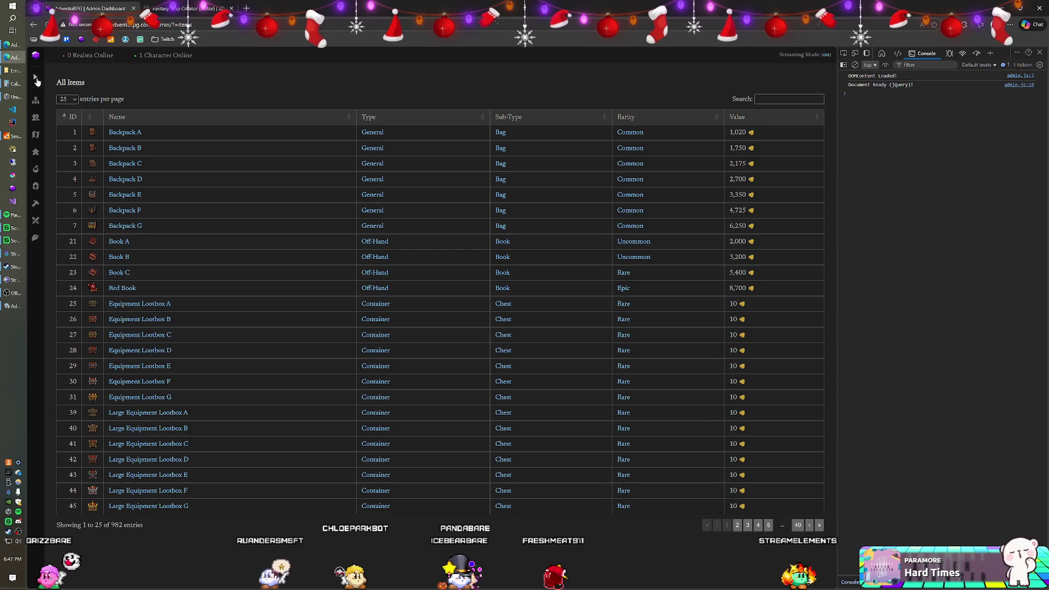
{"action": "left_click", "coordinate": [35, 77]}
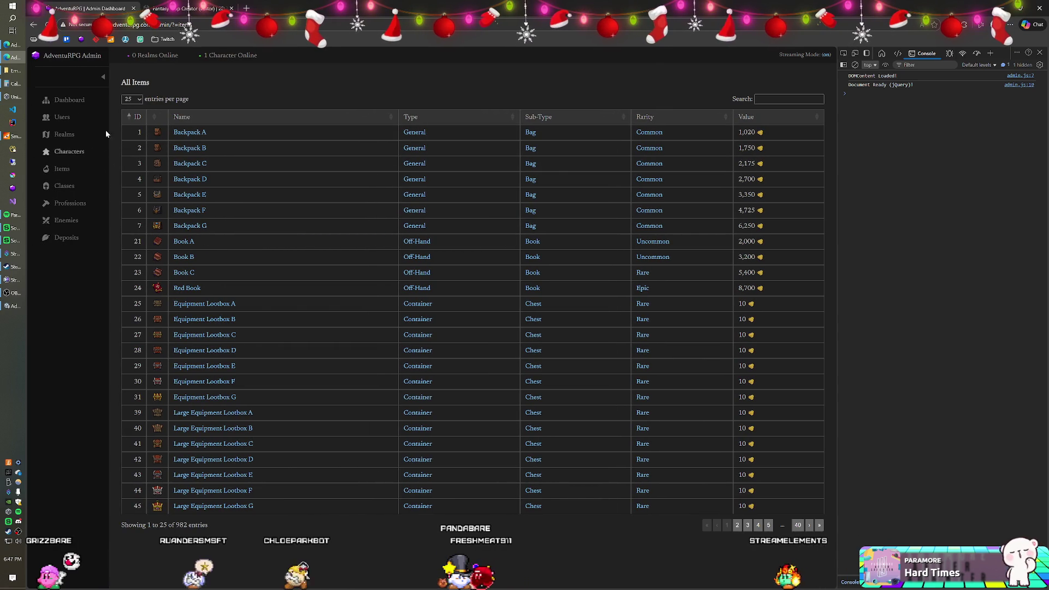
{"action": "left_click", "coordinate": [103, 76]}
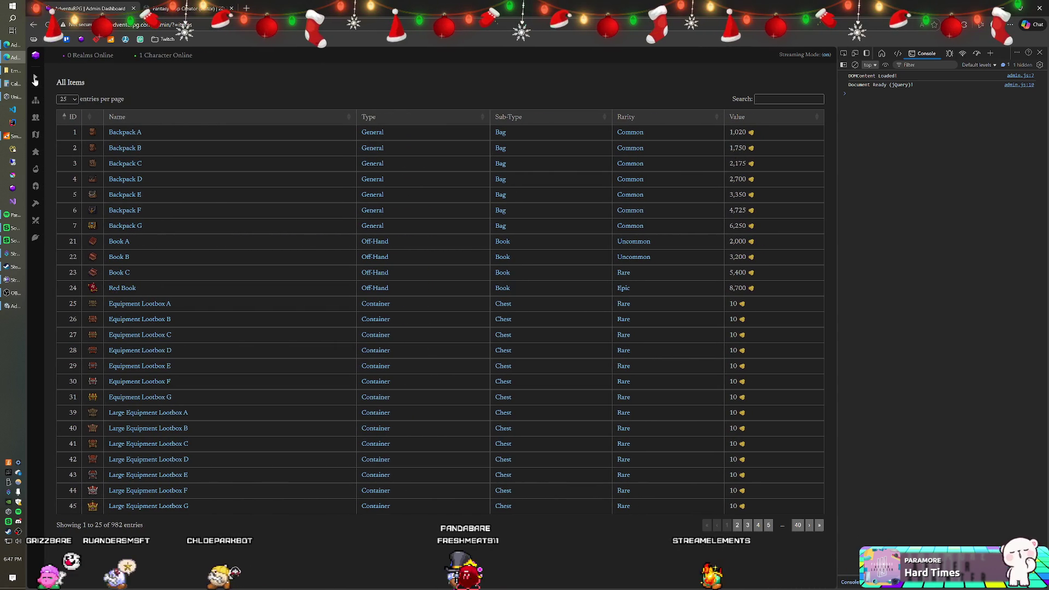
{"action": "left_click", "coordinate": [35, 77]}
{"action": "left_click", "coordinate": [102, 76]}
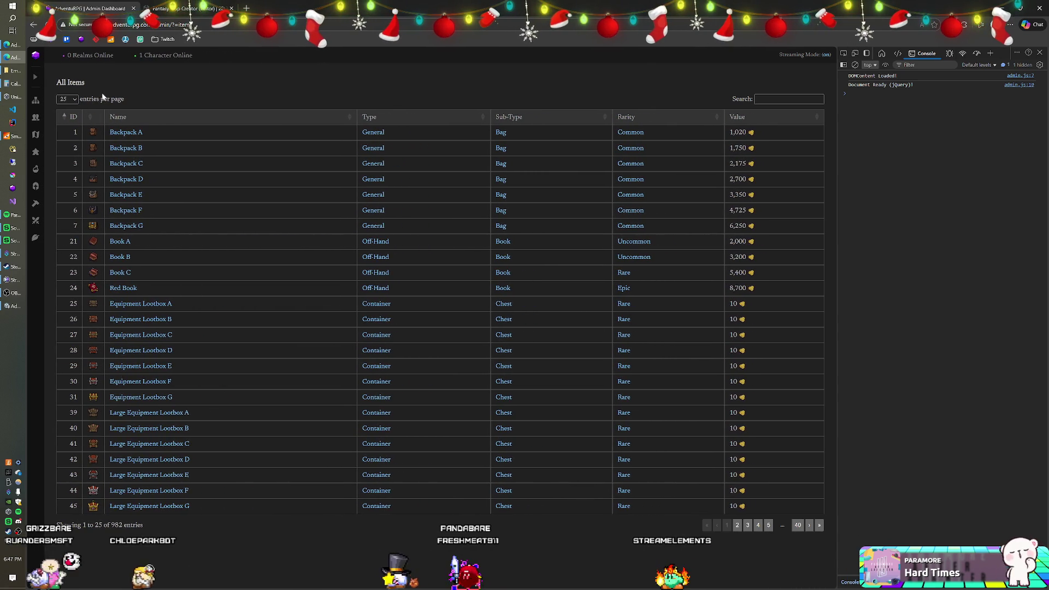
{"action": "left_click", "coordinate": [37, 78]}
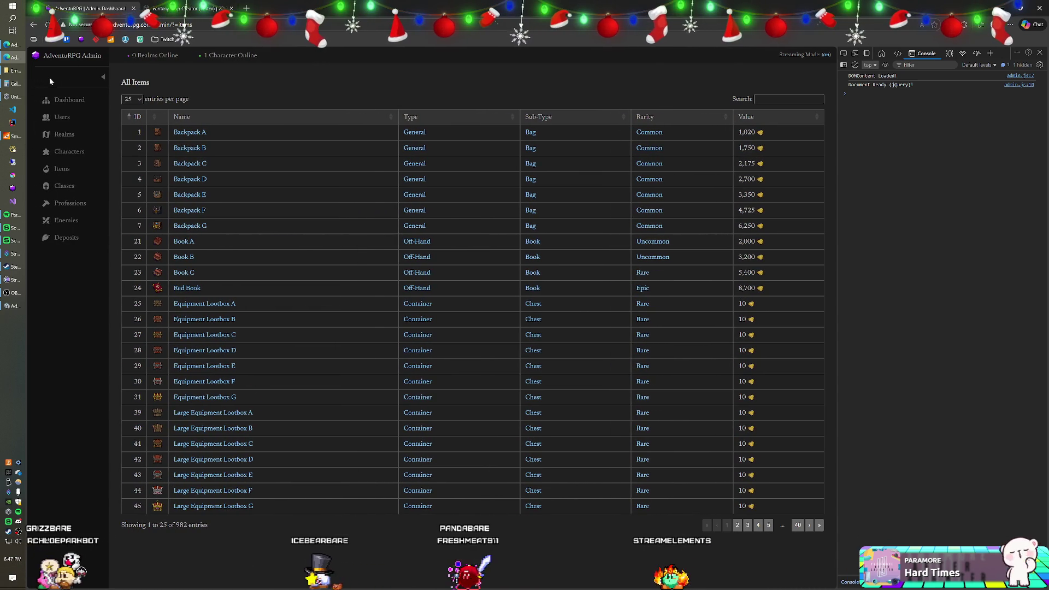
{"action": "left_click", "coordinate": [103, 77]}
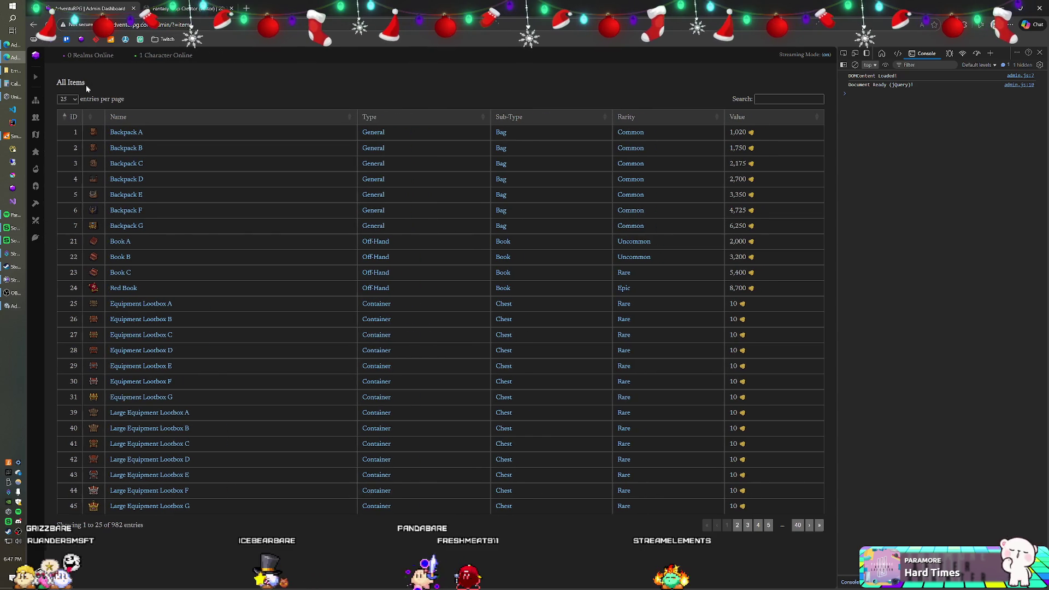
{"action": "left_click", "coordinate": [36, 79]}
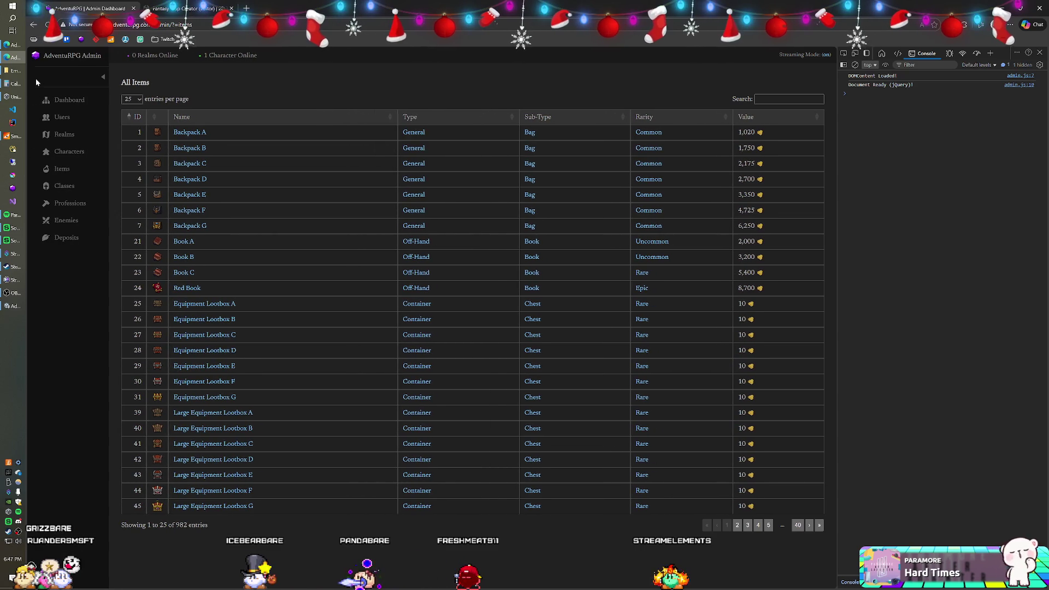
{"action": "left_click", "coordinate": [103, 79]}
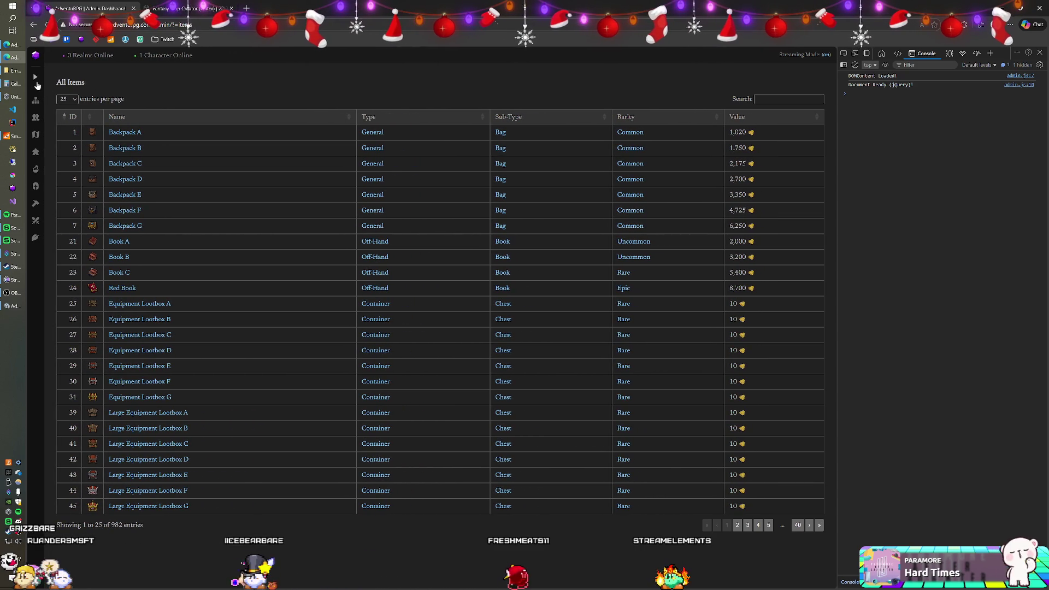
{"action": "left_click", "coordinate": [38, 84]}
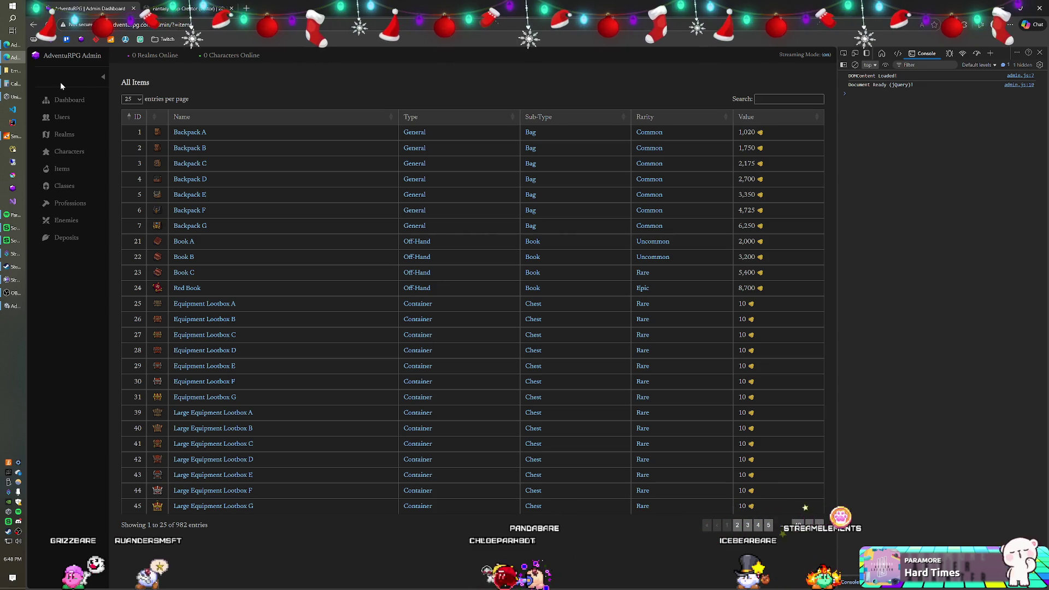
{"action": "key", "text": "F7"}
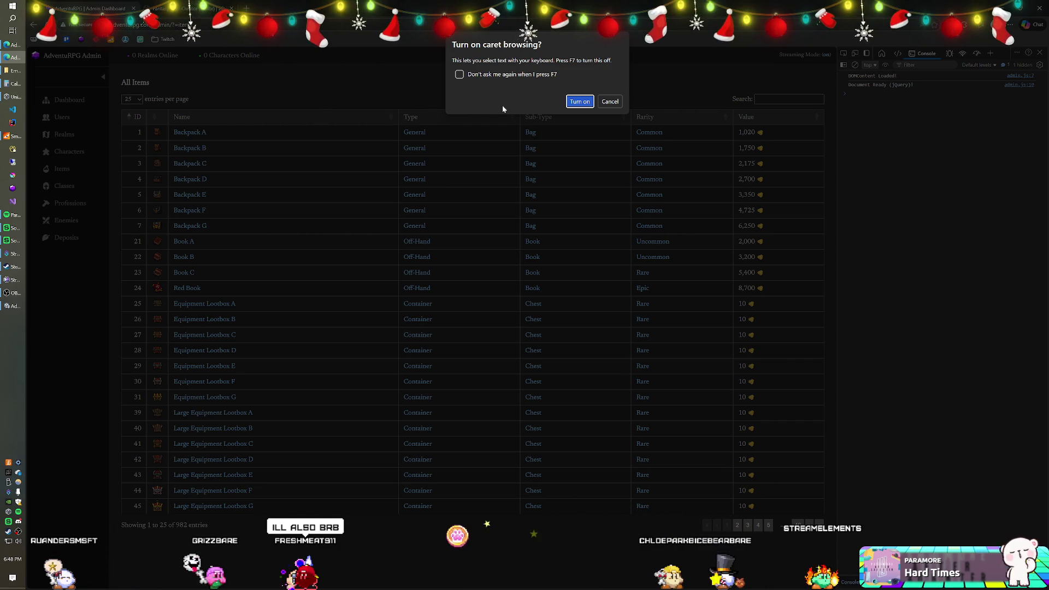
{"action": "left_click", "coordinate": [461, 78]}
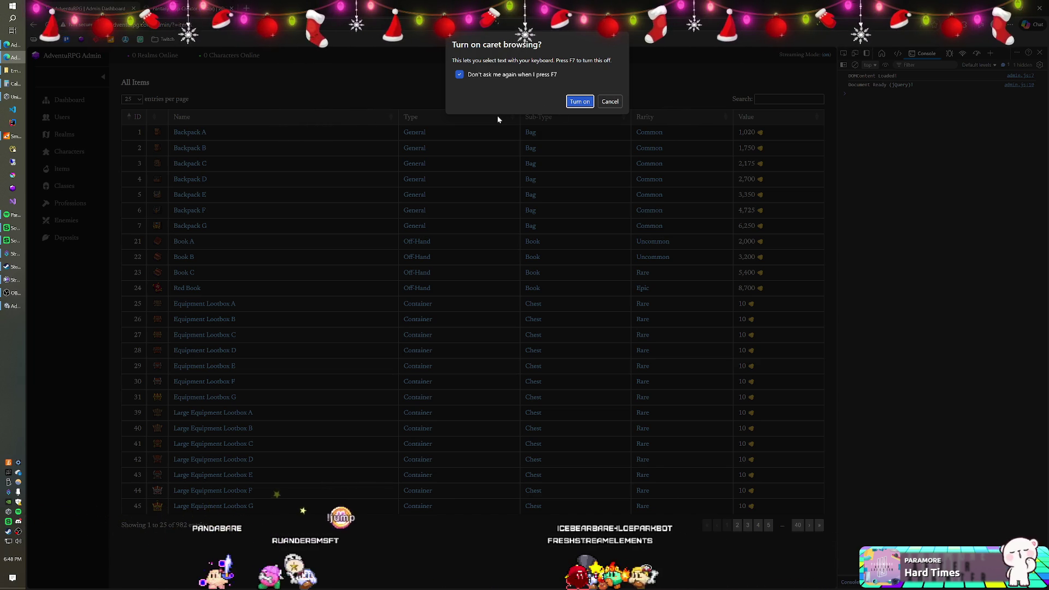
{"action": "left_click", "coordinate": [613, 104]}
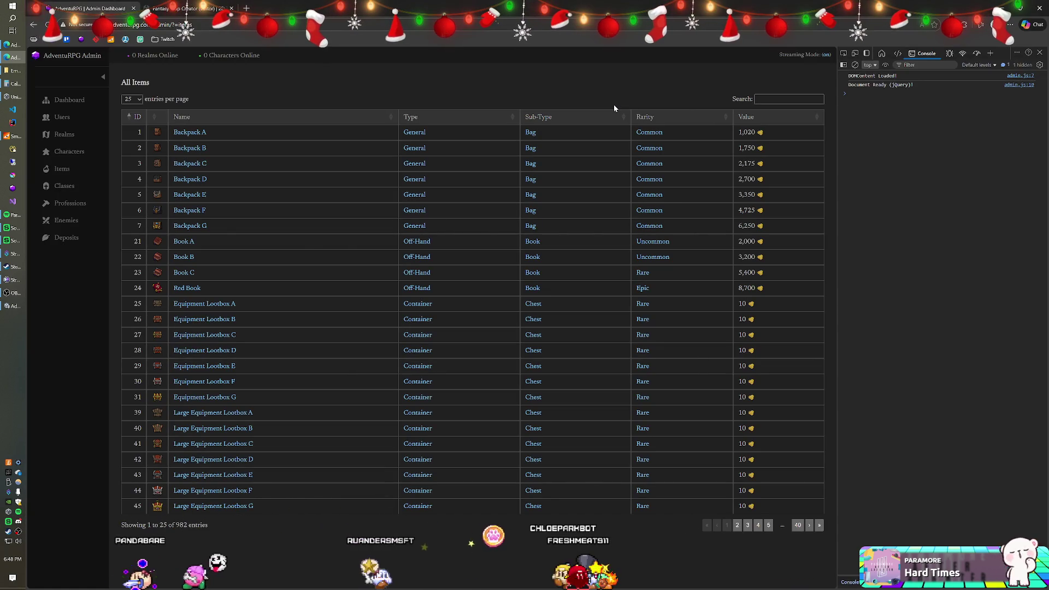
{"action": "key", "text": "F7"}
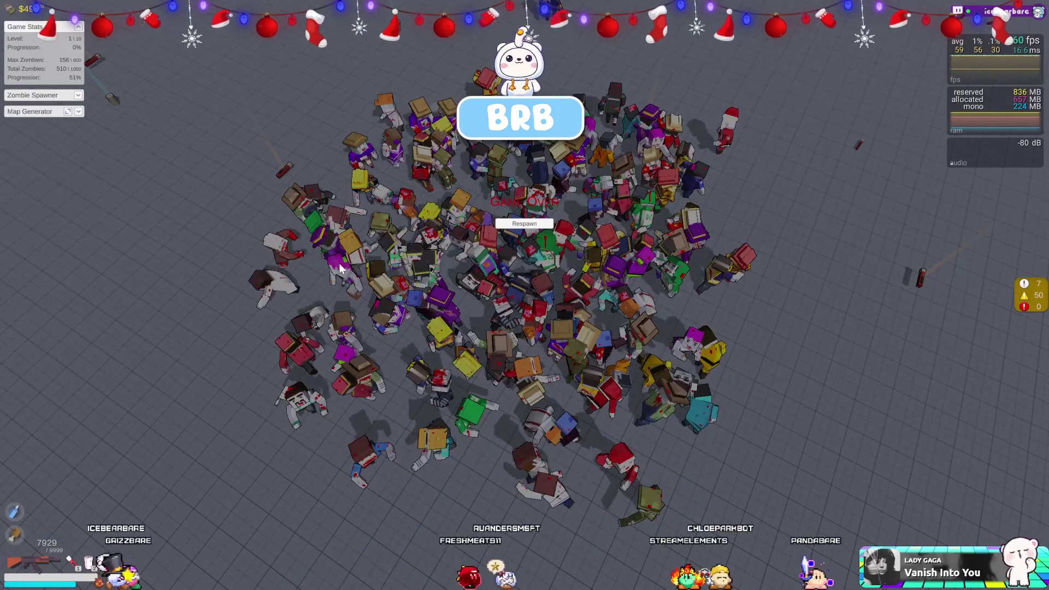
Switch from the Zombie game to the AdventuRPG Admin All Items page, then back to Unity.
{"action": "key", "text": "alt+Tab"}
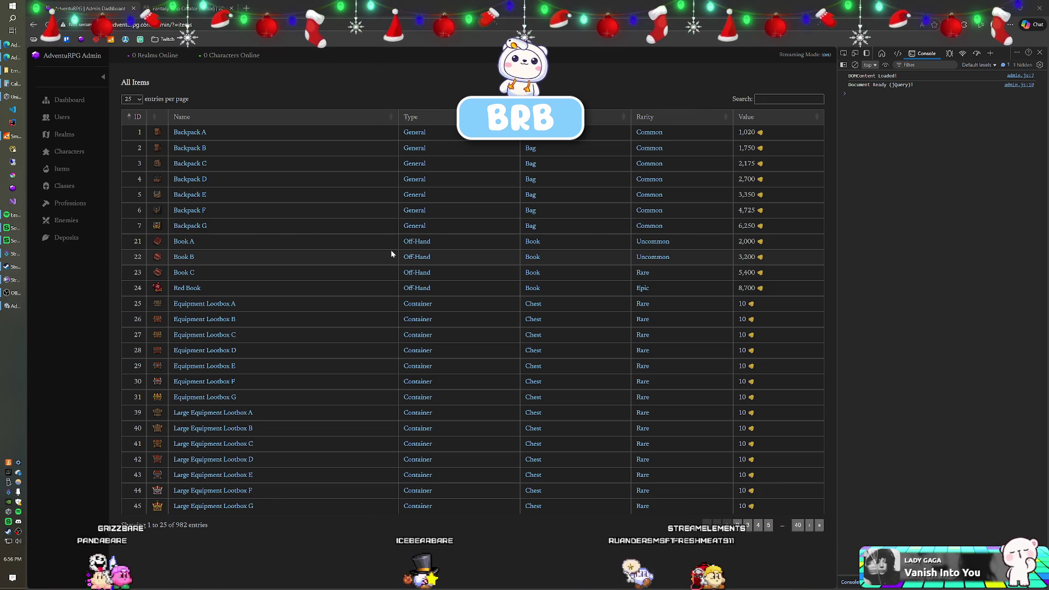
{"action": "key", "text": "alt+Tab"}
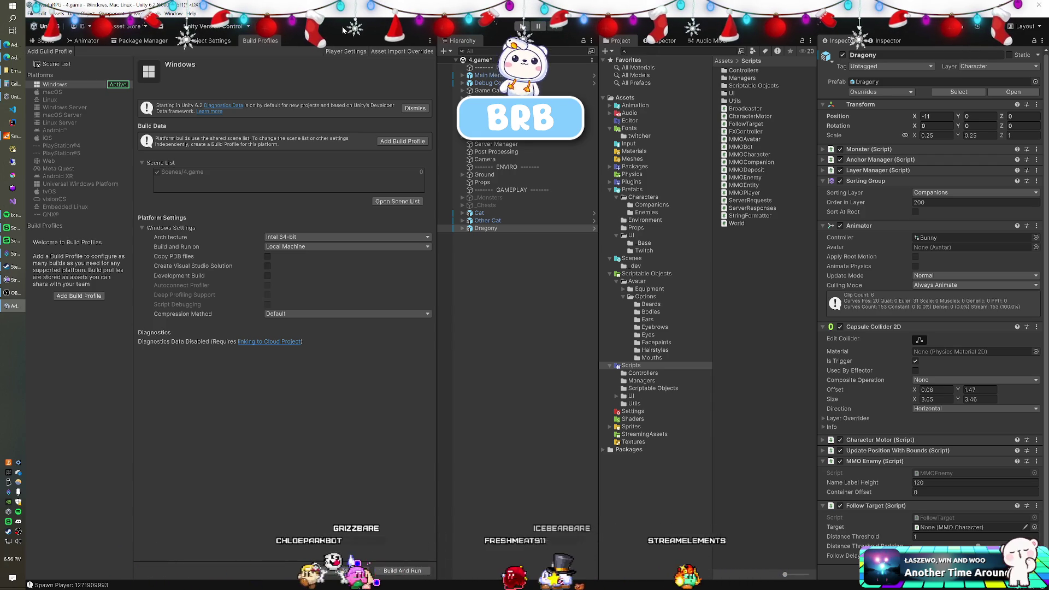
Save the 4.game scene with Ctrl+S.
{"action": "key", "text": "ctrl+s"}
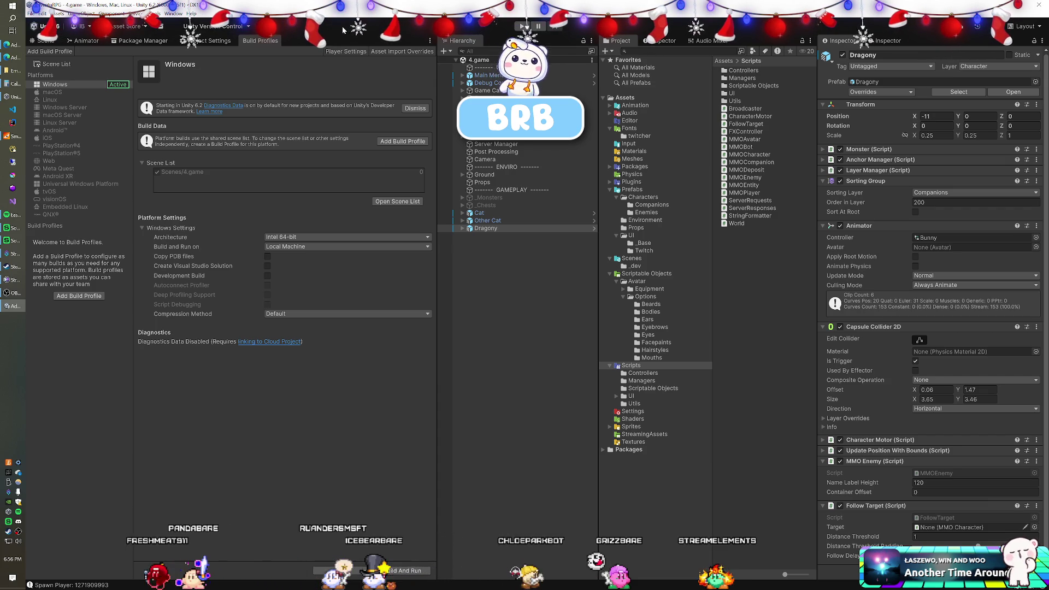
Add Cat and Other Cat to the selection, then clear the scene object selection.
{"action": "left_click", "coordinate": [480, 212], "text": "shift"}
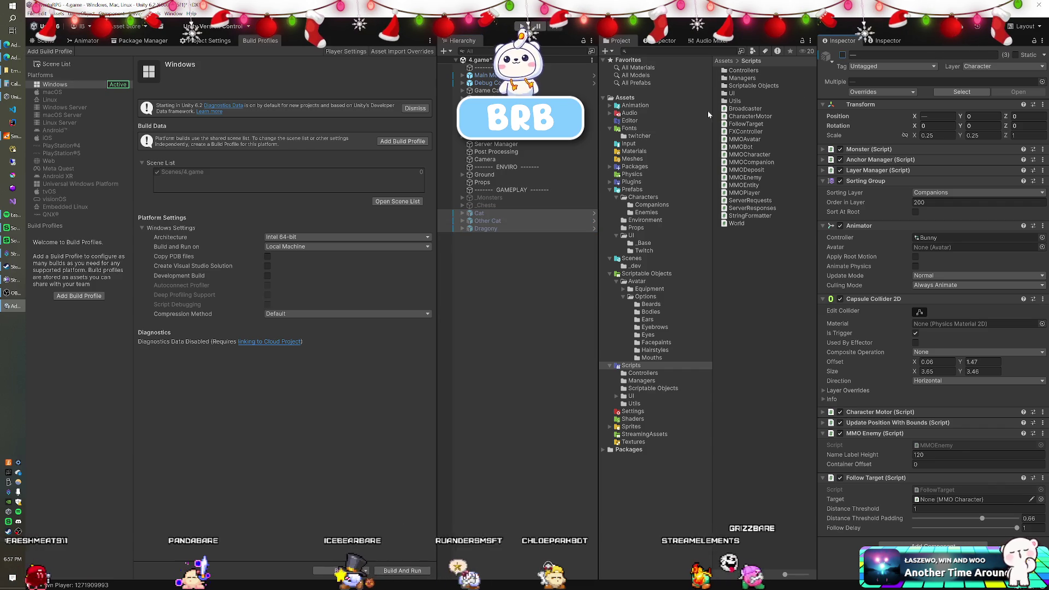
{"action": "left_click", "coordinate": [504, 264]}
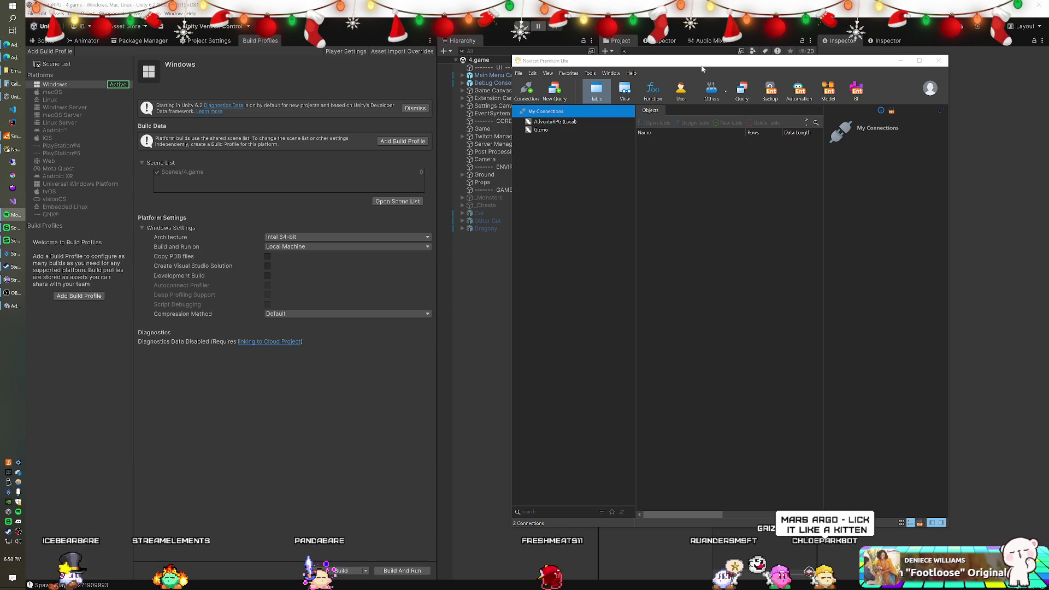
Move and widen the Navicat window, then open the AdventuRPG (Local) connection and adventurpg database.
{"action": "left_click_drag", "start_coordinate": [656, 61], "coordinate": [288, 56]}
{"action": "left_click_drag", "start_coordinate": [583, 187], "coordinate": [837, 184]}
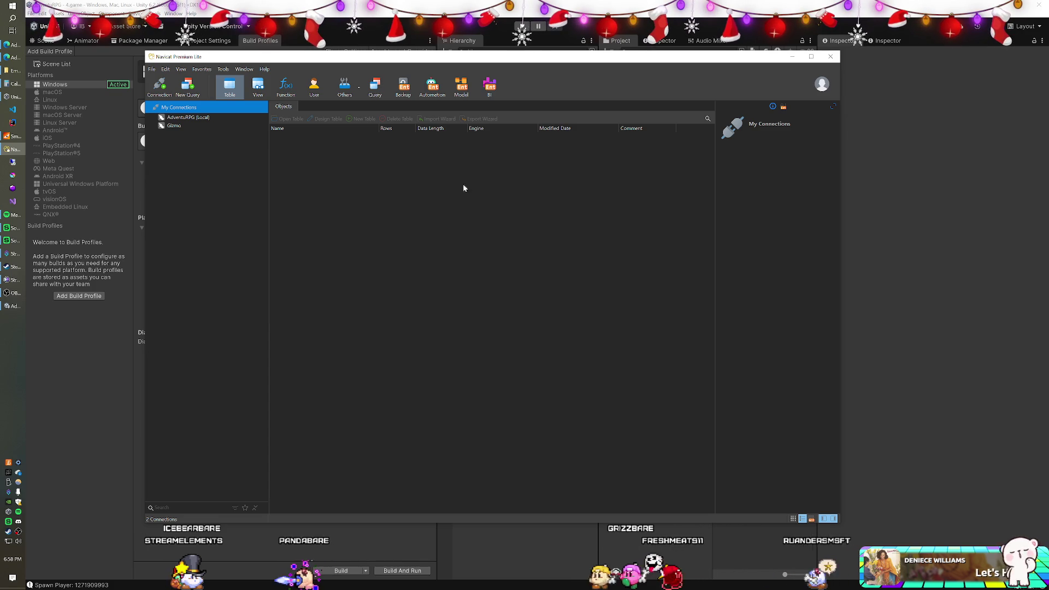
{"action": "double_click", "coordinate": [190, 118]}
{"action": "double_click", "coordinate": [190, 125]}
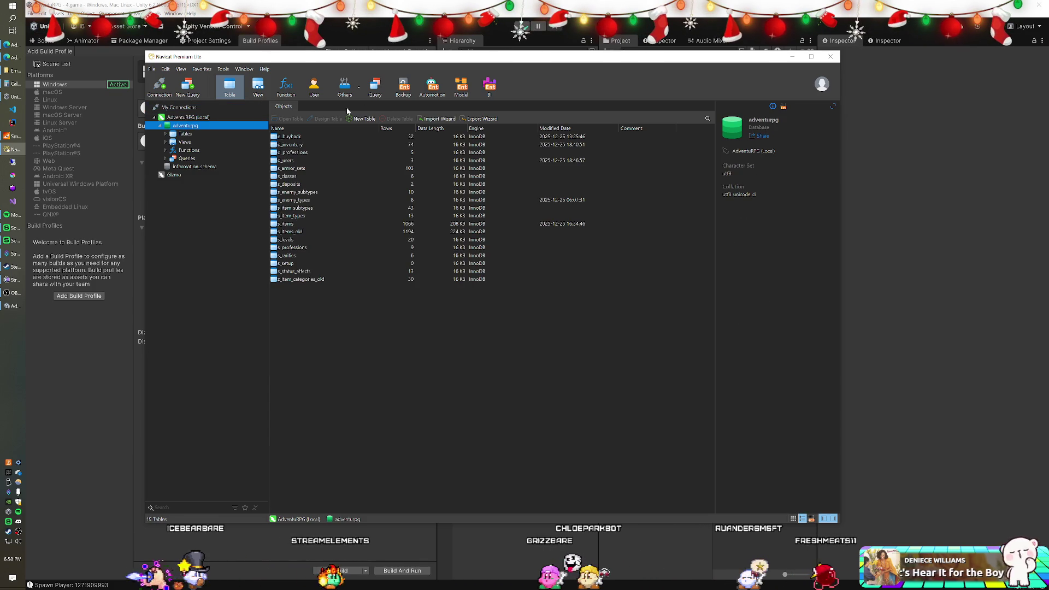
View the s_enemy_subtypes table's rows, then minimize Navicat back to Unity.
{"action": "left_click", "coordinate": [304, 191]}
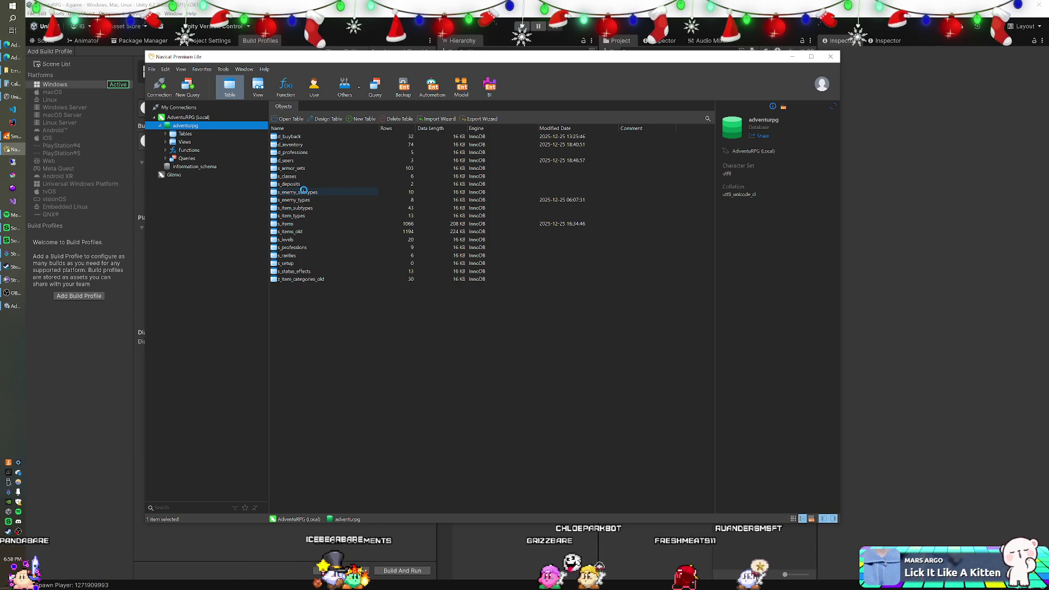
{"action": "double_click", "coordinate": [304, 191]}
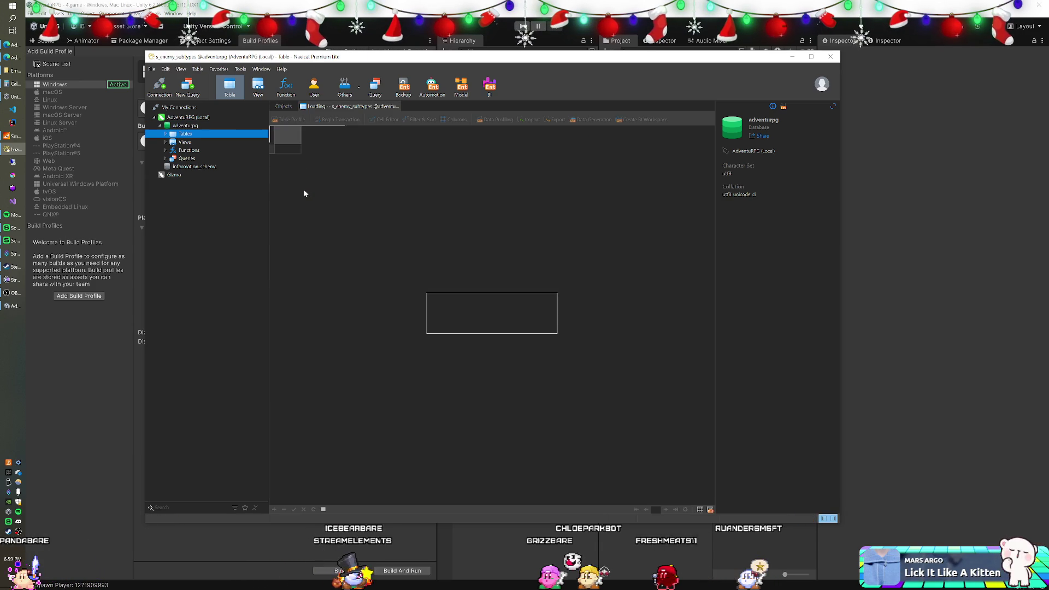
{"action": "left_click", "coordinate": [426, 42]}
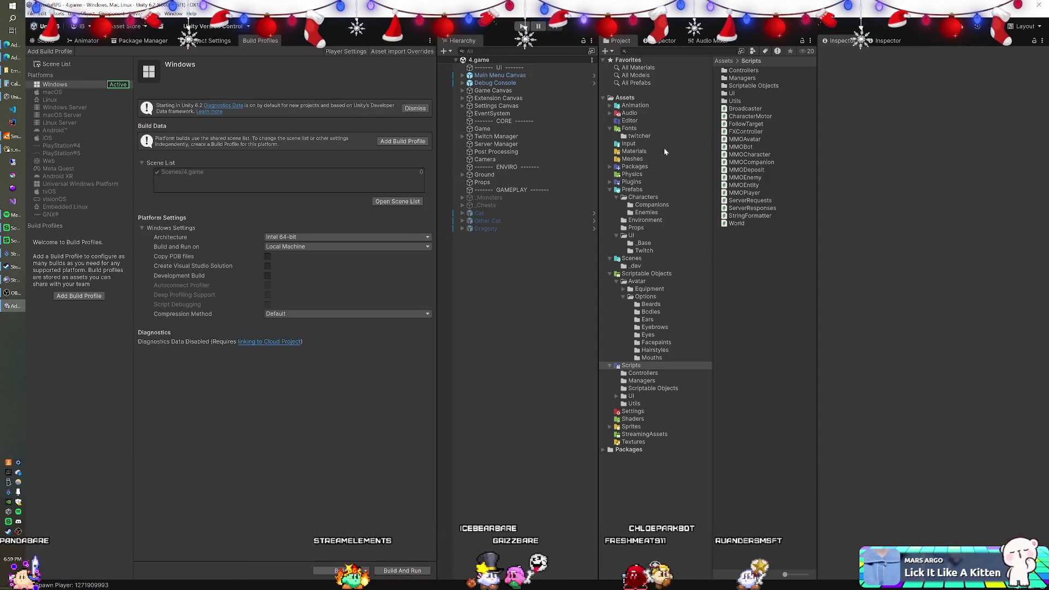
Peek into the Birds, Bunnies and Cattle folders, then expand Dogs and open its Warg folder.
{"action": "left_click", "coordinate": [609, 169]}
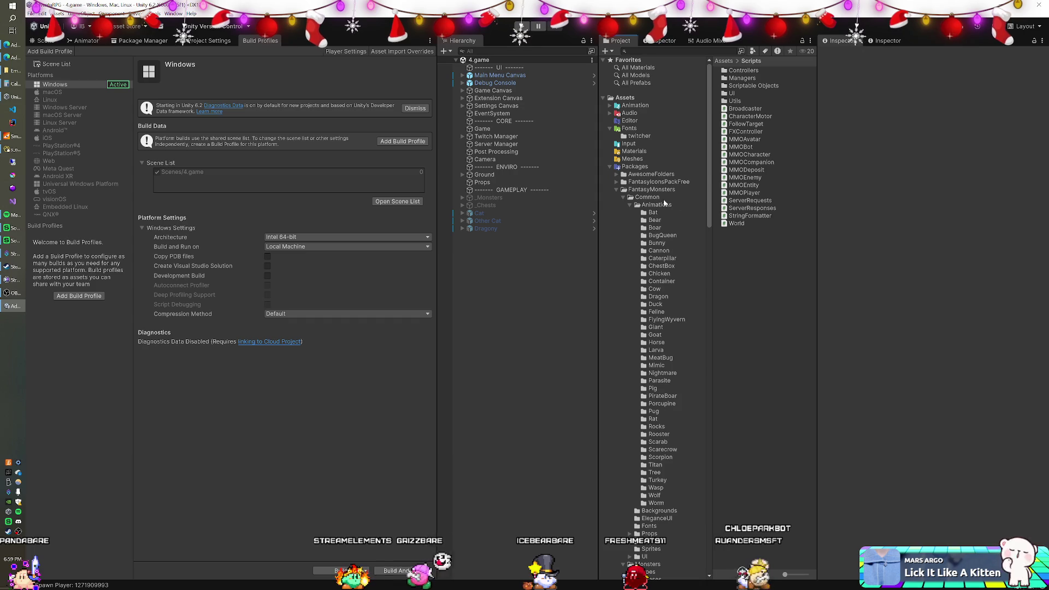
{"action": "left_click", "coordinate": [624, 197]}
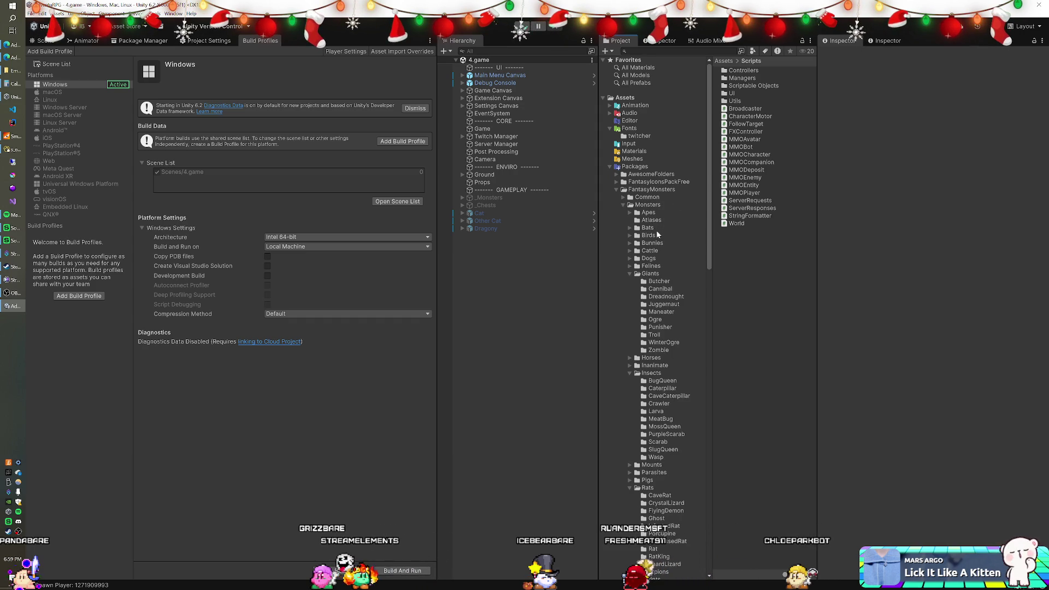
{"action": "left_click", "coordinate": [630, 236]}
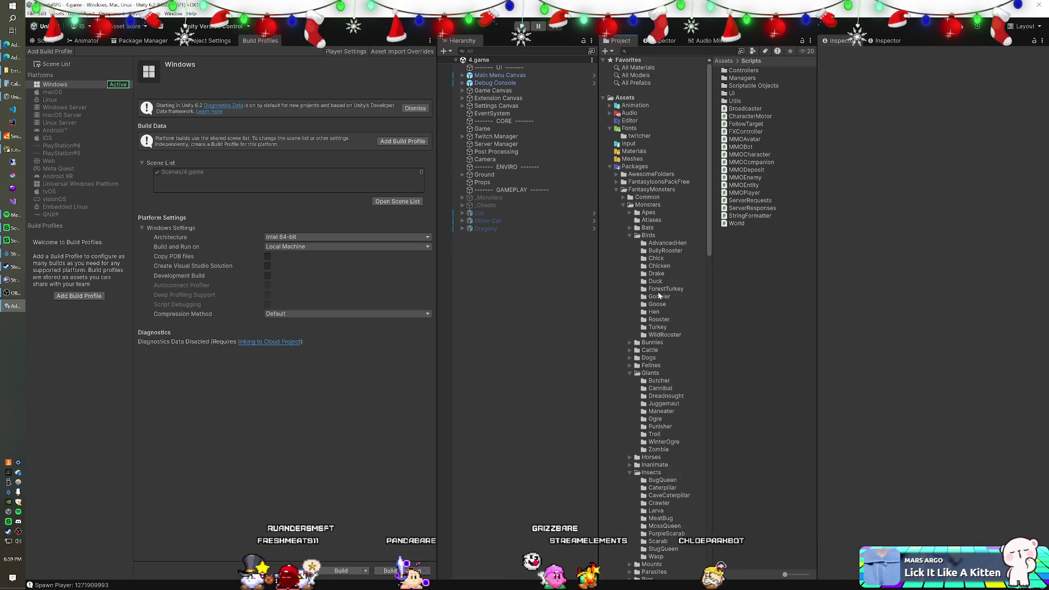
{"action": "left_click", "coordinate": [630, 235]}
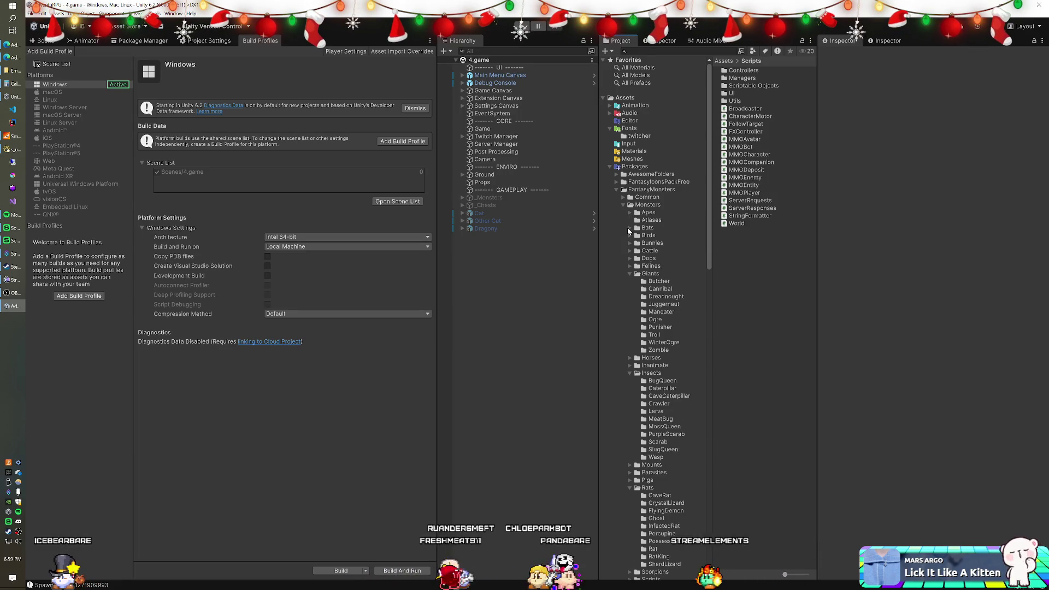
{"action": "left_click", "coordinate": [630, 243]}
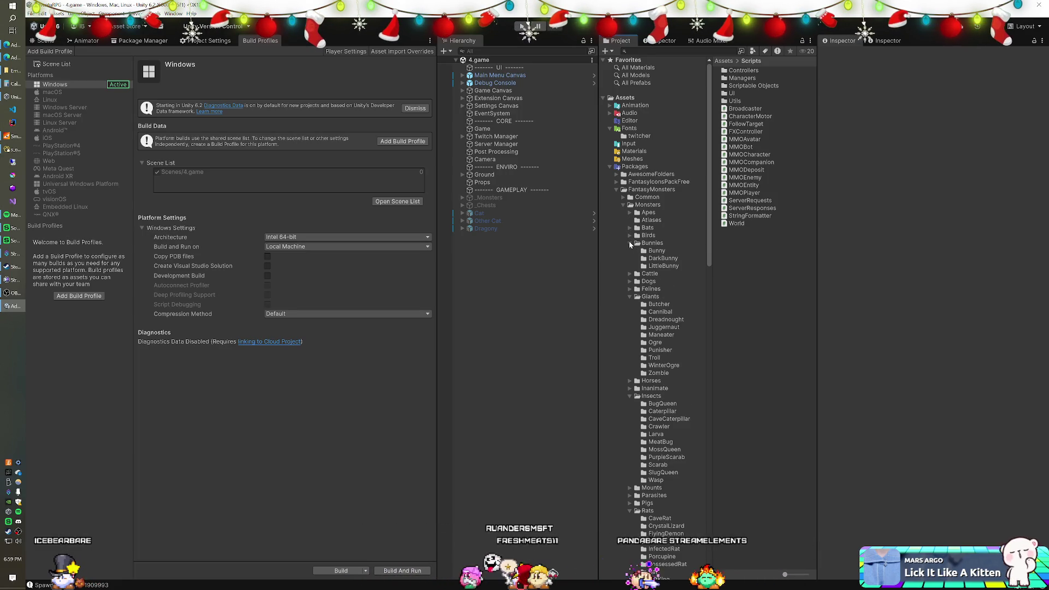
{"action": "left_click", "coordinate": [630, 243]}
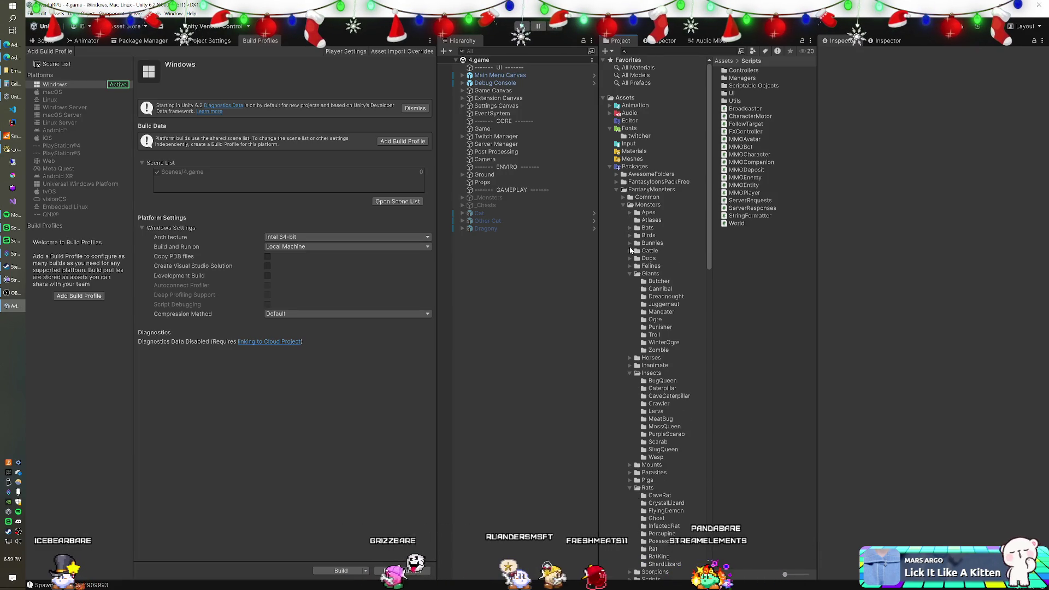
{"action": "left_click", "coordinate": [630, 250]}
{"action": "left_click", "coordinate": [630, 251]}
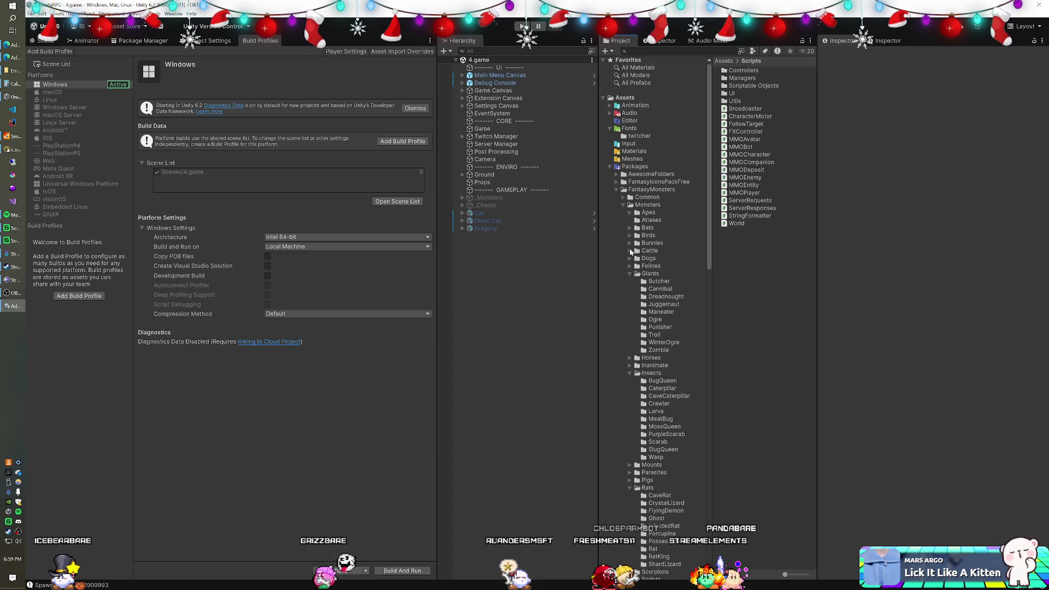
{"action": "left_click", "coordinate": [630, 259]}
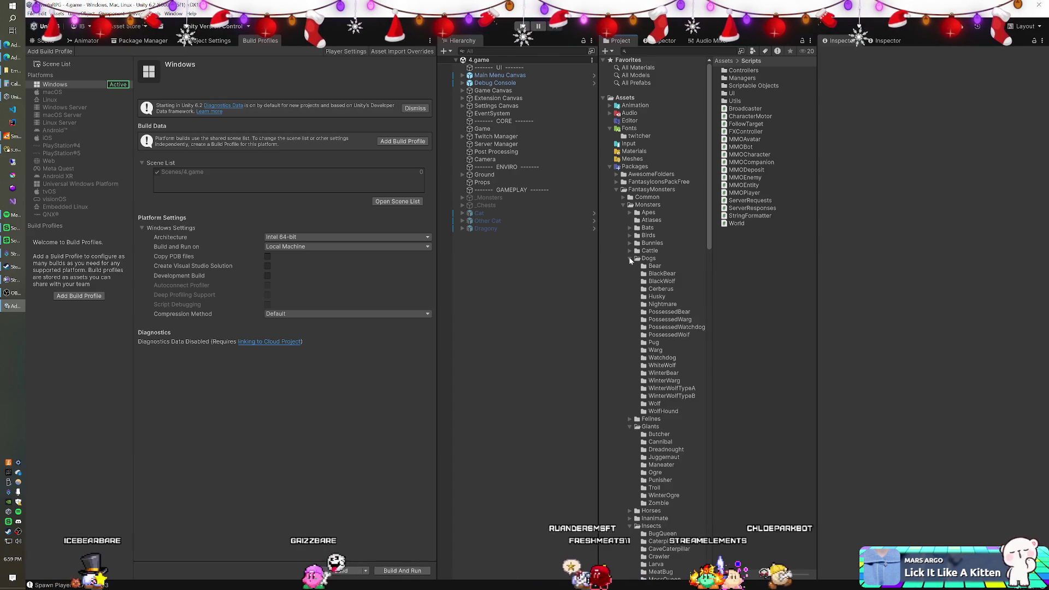
{"action": "left_click", "coordinate": [655, 350]}
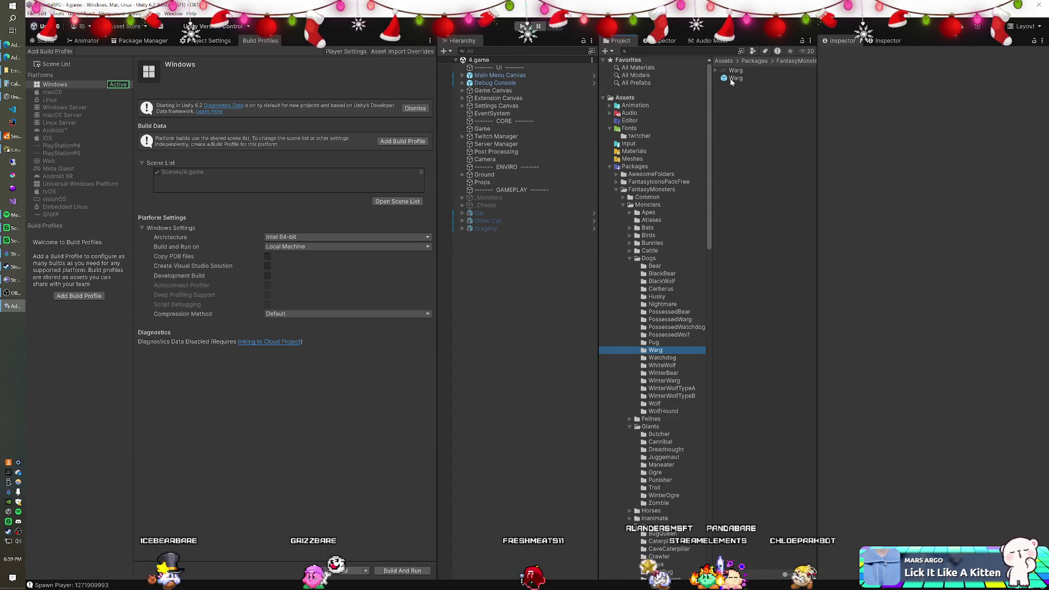
Select the Warg prefab and pop its preview into a floating window.
{"action": "left_click", "coordinate": [733, 78]}
{"action": "right_click", "coordinate": [887, 516]}
{"action": "left_click", "coordinate": [918, 524]}
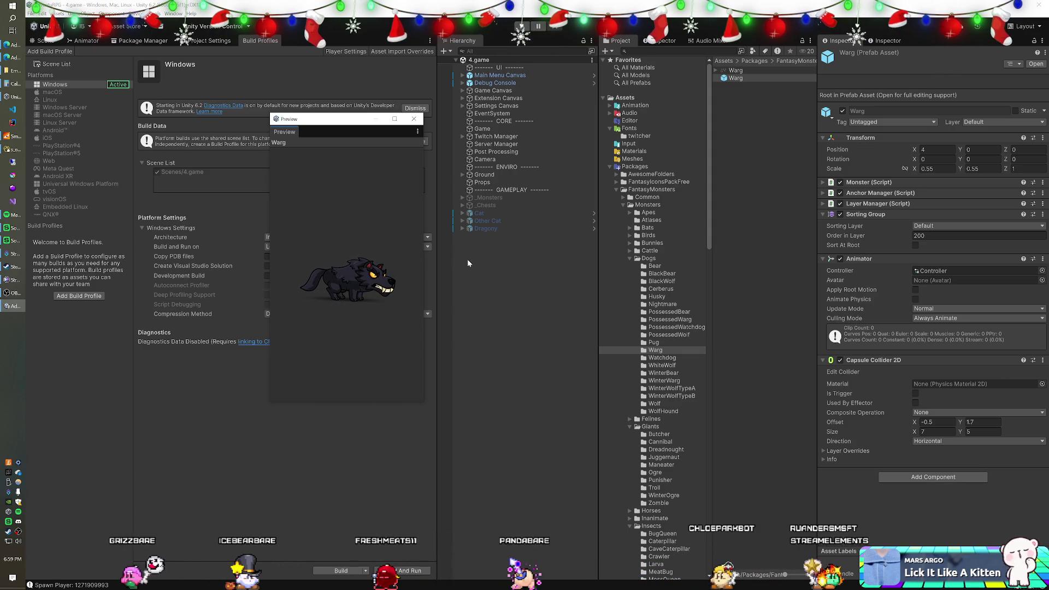
Drag the WinterBear prefab into the scene and close the floating preview.
{"action": "left_click", "coordinate": [663, 373]}
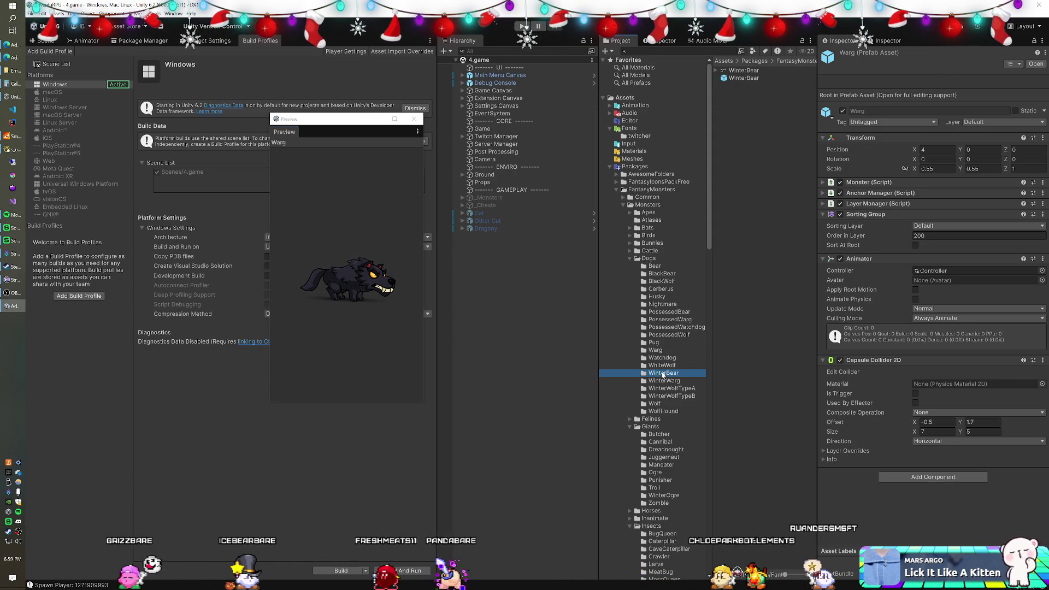
{"action": "left_click", "coordinate": [748, 78]}
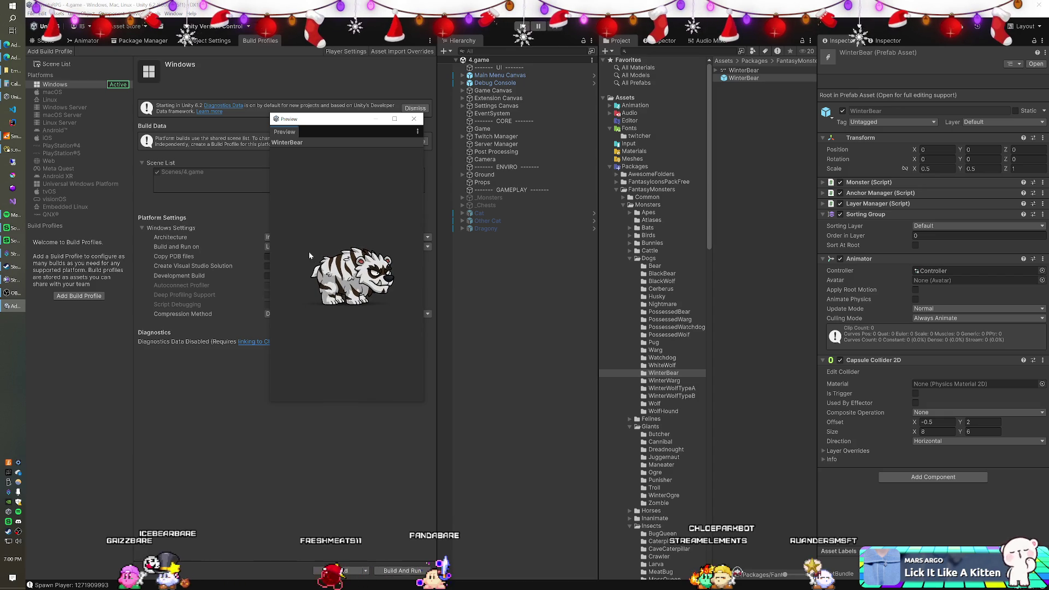
{"action": "left_click_drag", "start_coordinate": [744, 78], "coordinate": [496, 289]}
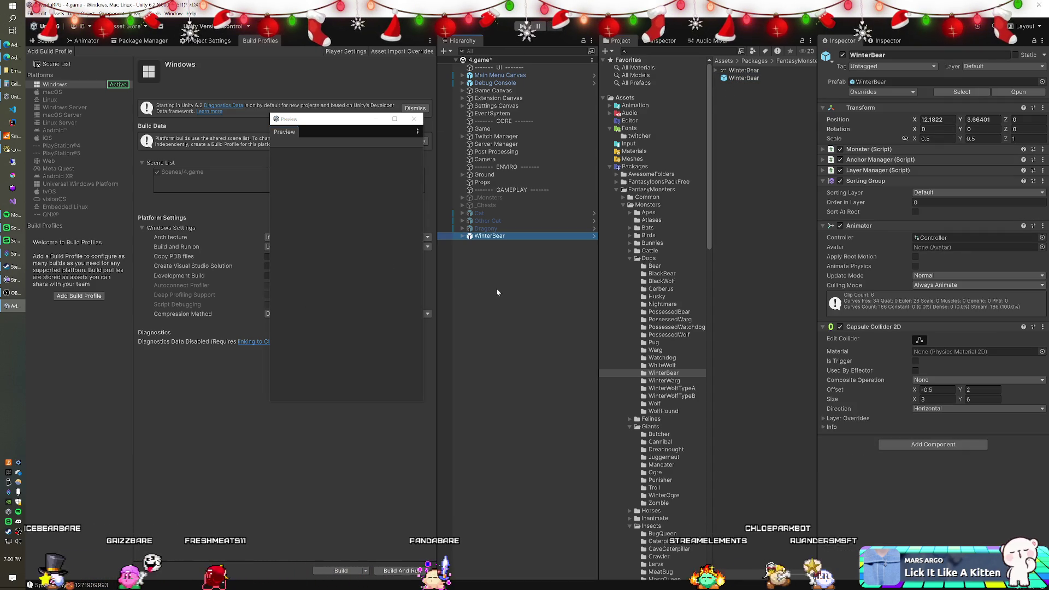
{"action": "left_click", "coordinate": [414, 119]}
Open the Pug folder under Dogs, briefly glancing at the Watchdog folder.
{"action": "scroll", "coordinate": [657, 318], "scroll_direction": "down", "scroll_amount": 1}
{"action": "scroll", "coordinate": [657, 319], "scroll_direction": "down", "scroll_amount": 2}
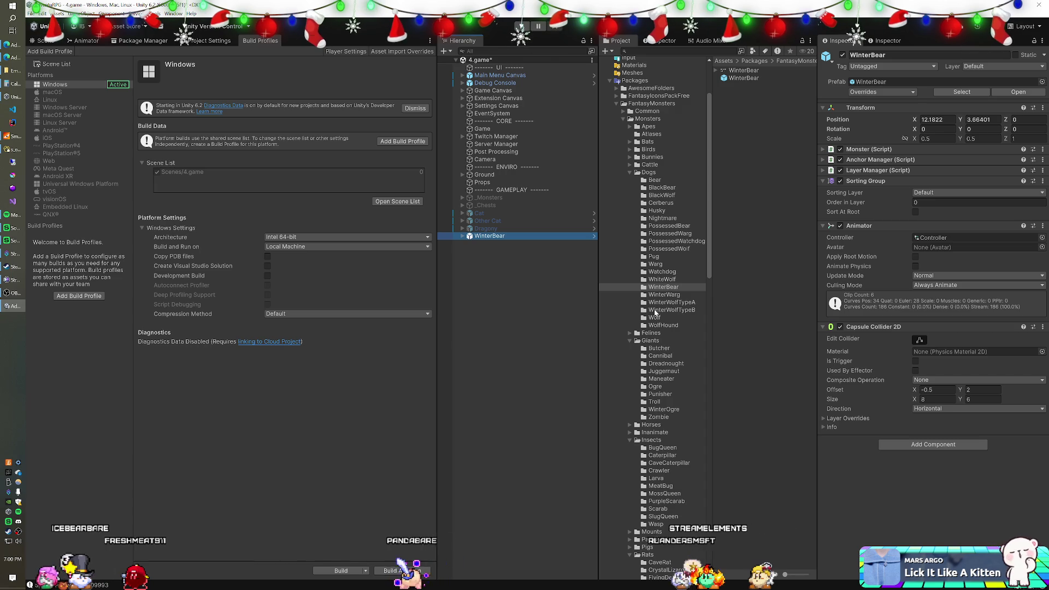
{"action": "left_click", "coordinate": [654, 257]}
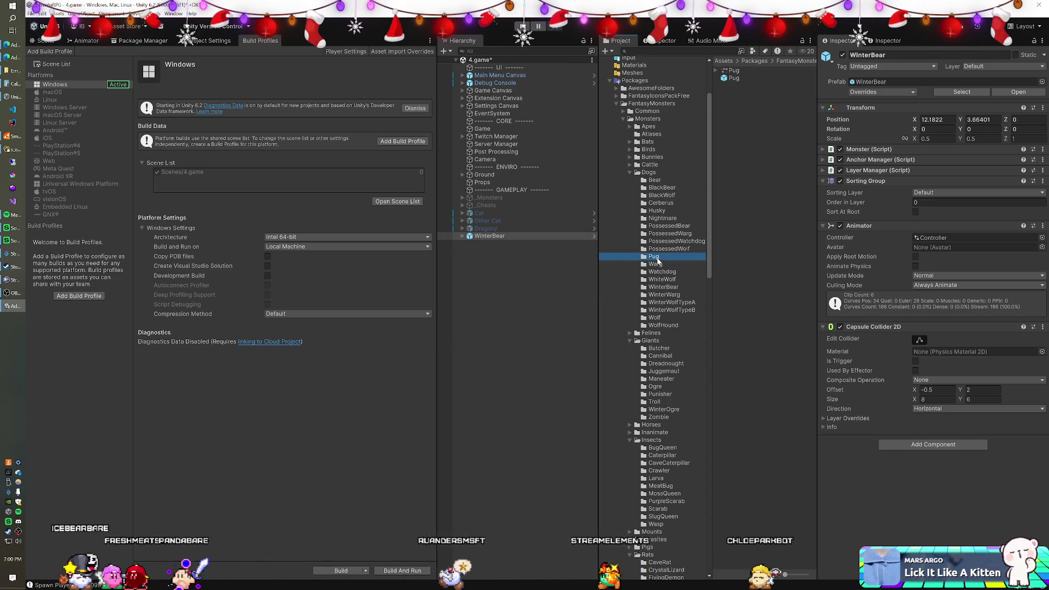
{"action": "left_click", "coordinate": [659, 272]}
{"action": "left_click", "coordinate": [656, 257]}
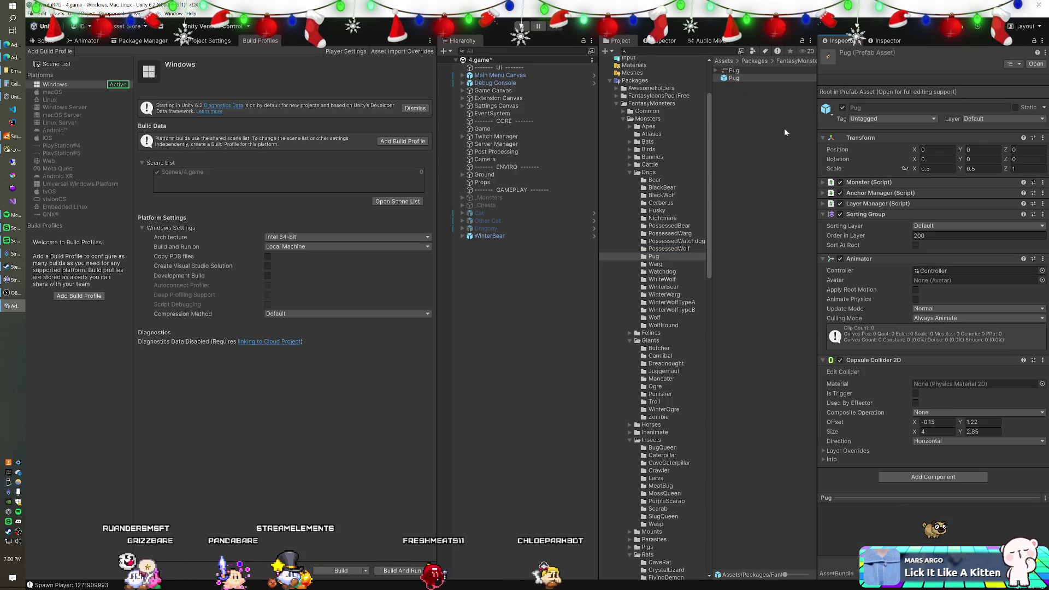
Drag a Pug instance into the scene, select WinterBear, then inspect the Felines > SabretoothTiger prefab.
{"action": "mouse_move", "coordinate": [734, 80]}
{"action": "left_mouse_down"}
{"action": "mouse_move", "coordinate": [543, 276]}
{"action": "mouse_move", "coordinate": [563, 280]}
{"action": "left_mouse_up"}
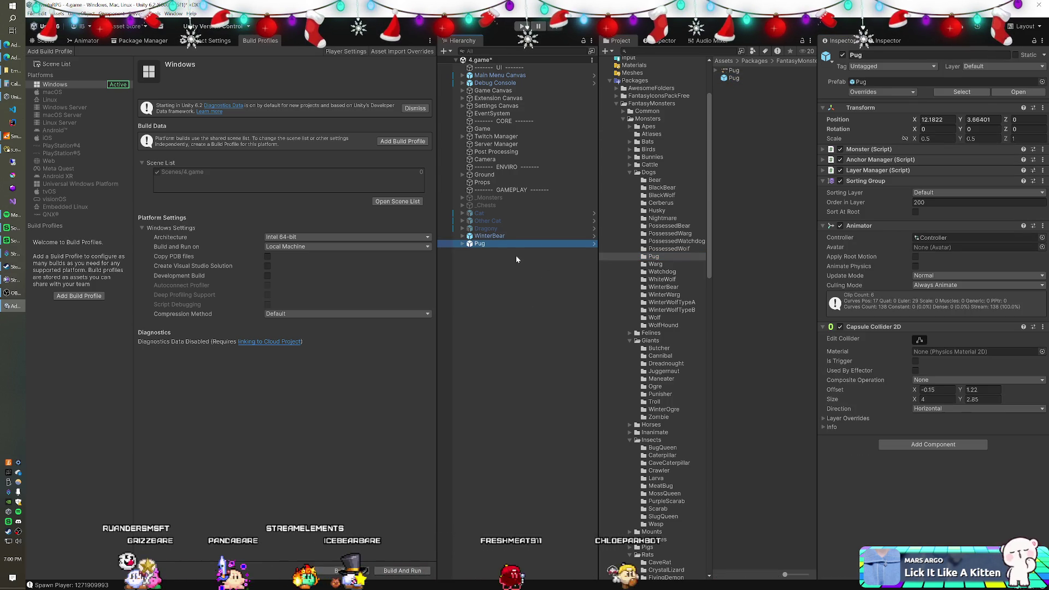
{"action": "left_click", "coordinate": [504, 237]}
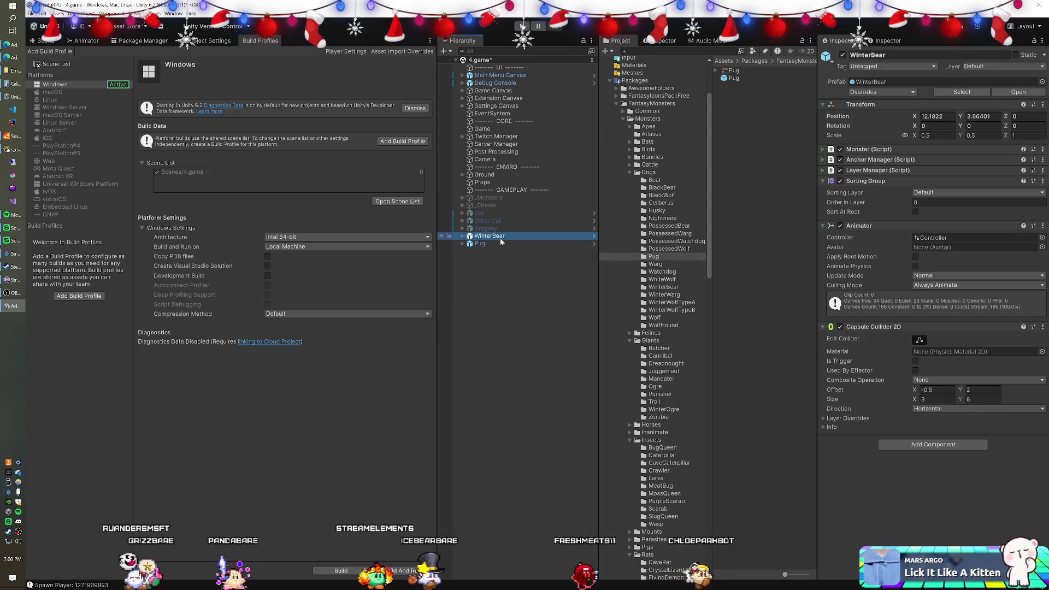
{"action": "left_click", "coordinate": [630, 333]}
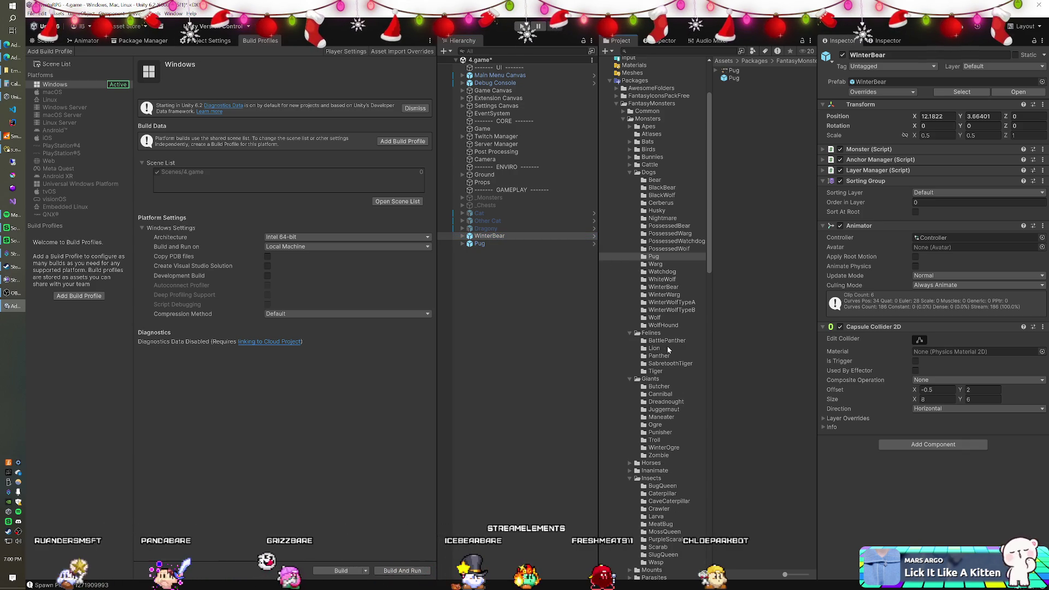
{"action": "left_click", "coordinate": [670, 362]}
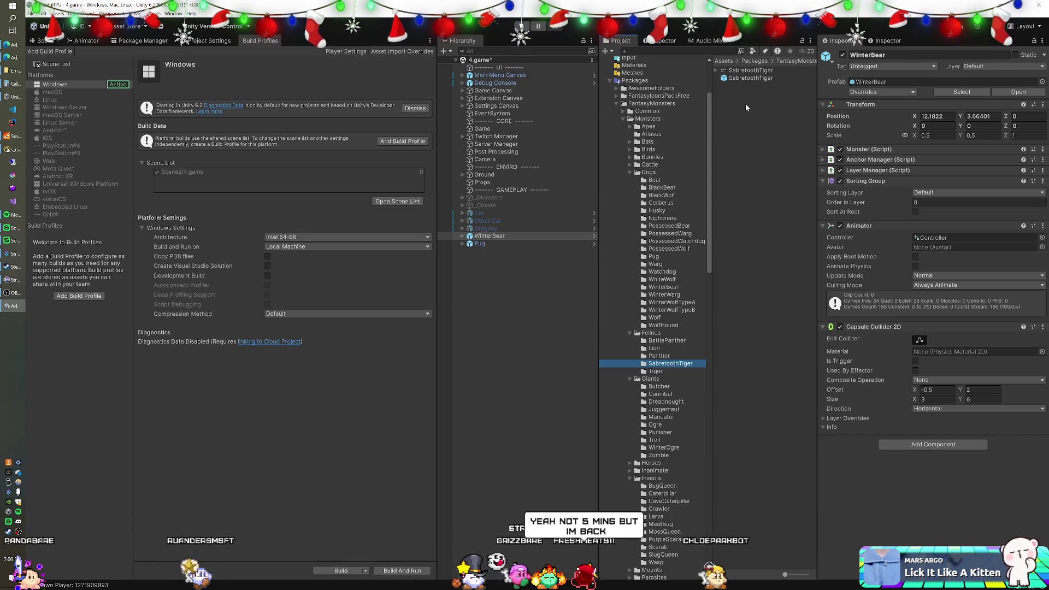
{"action": "left_click", "coordinate": [742, 77]}
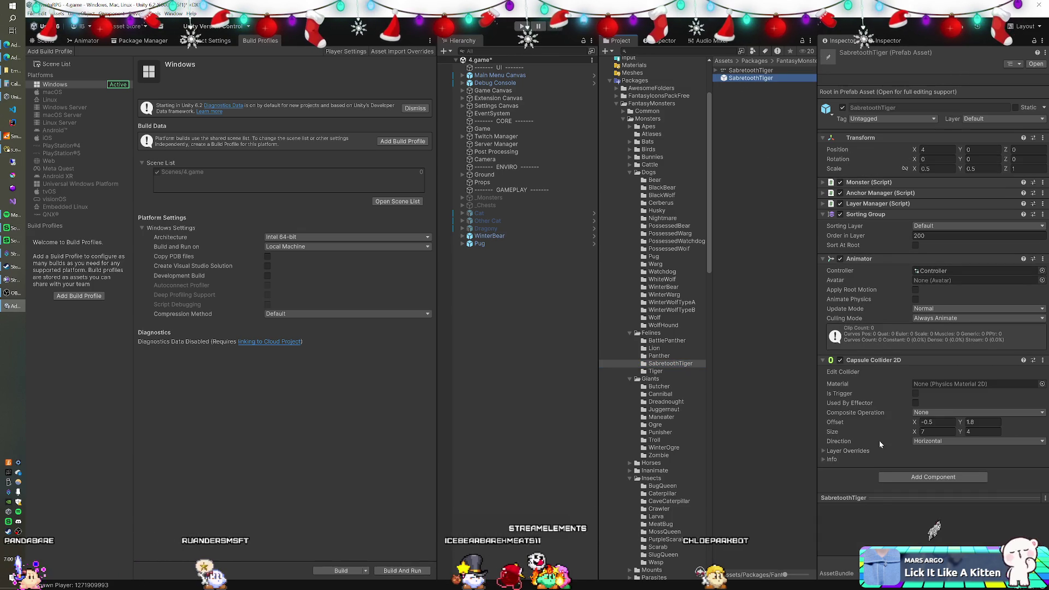
Float the SabretoothTiger preview, then preview the Panther and Lion prefabs.
{"action": "left_click_drag", "start_coordinate": [881, 498], "coordinate": [375, 307]}
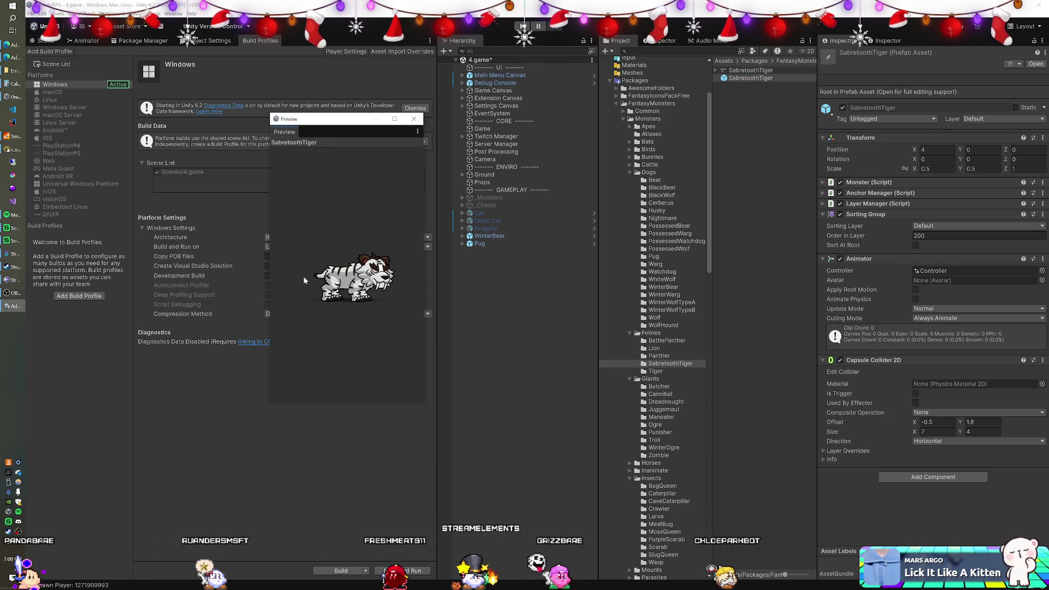
{"action": "left_click", "coordinate": [667, 357]}
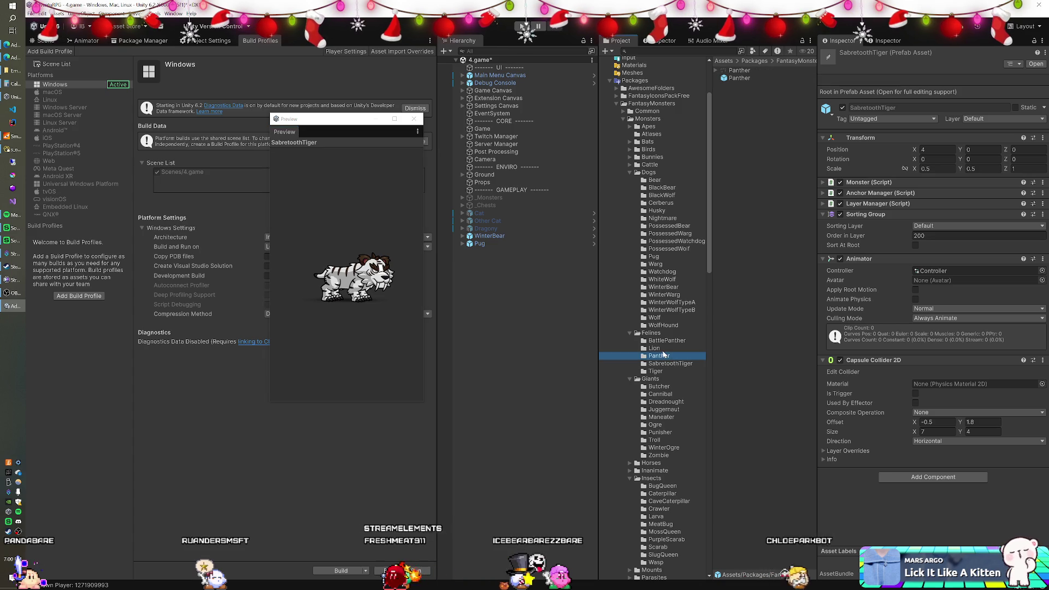
{"action": "left_click", "coordinate": [738, 78]}
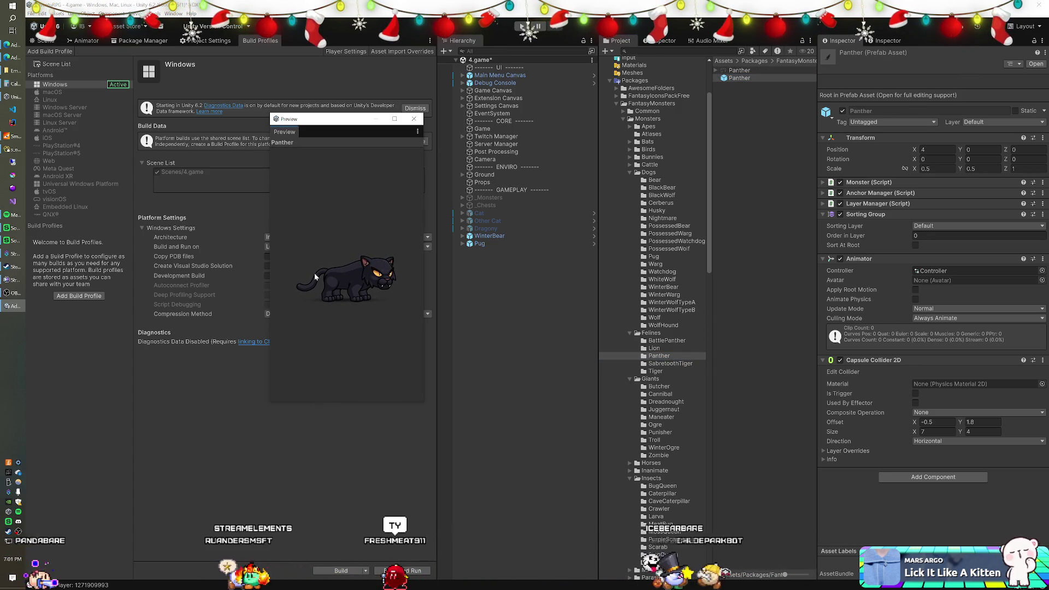
{"action": "key", "text": "Up"}
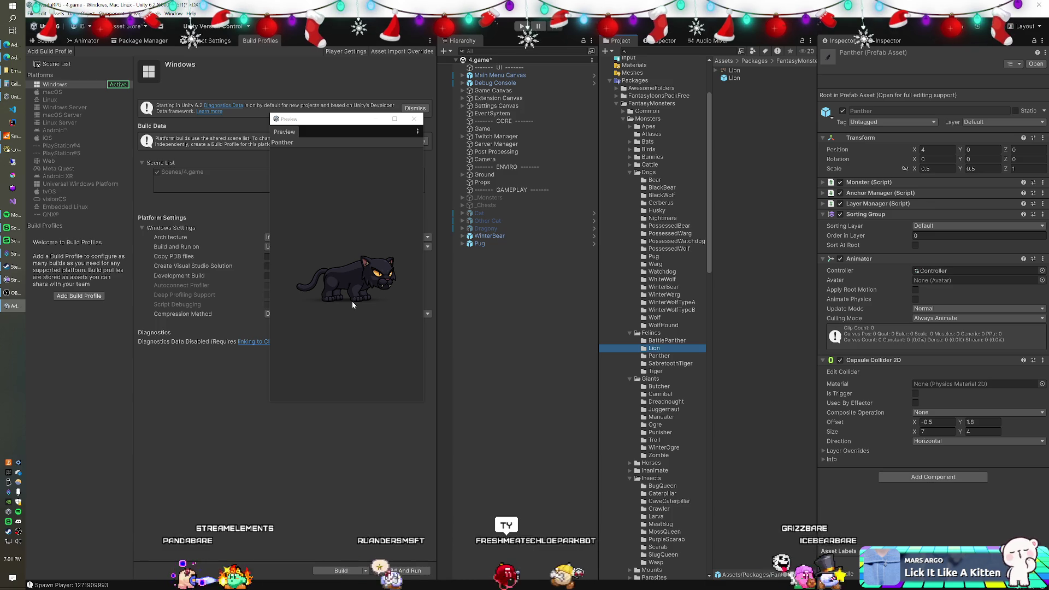
{"action": "left_click", "coordinate": [734, 77]}
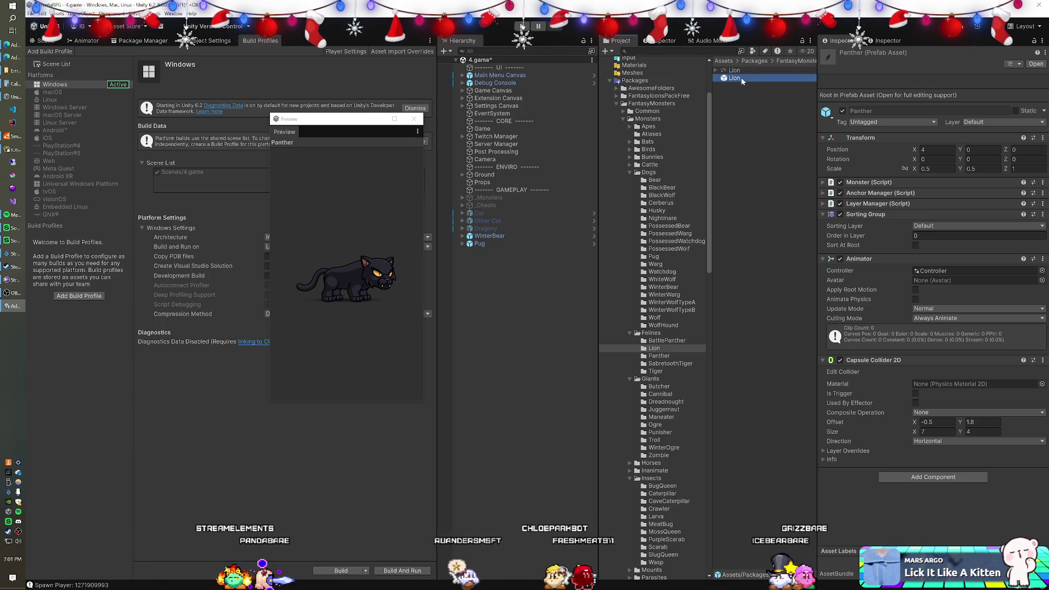
{"action": "left_click_drag", "start_coordinate": [308, 286], "coordinate": [296, 278]}
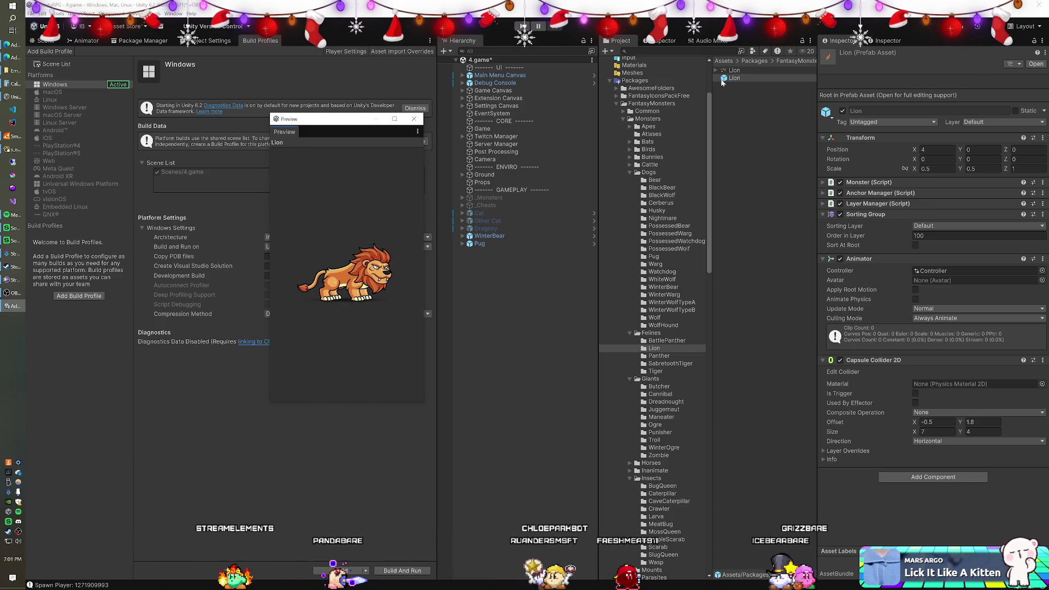
Preview the BattlePanther prefab and its sprite sheet texture.
{"action": "left_click", "coordinate": [671, 341]}
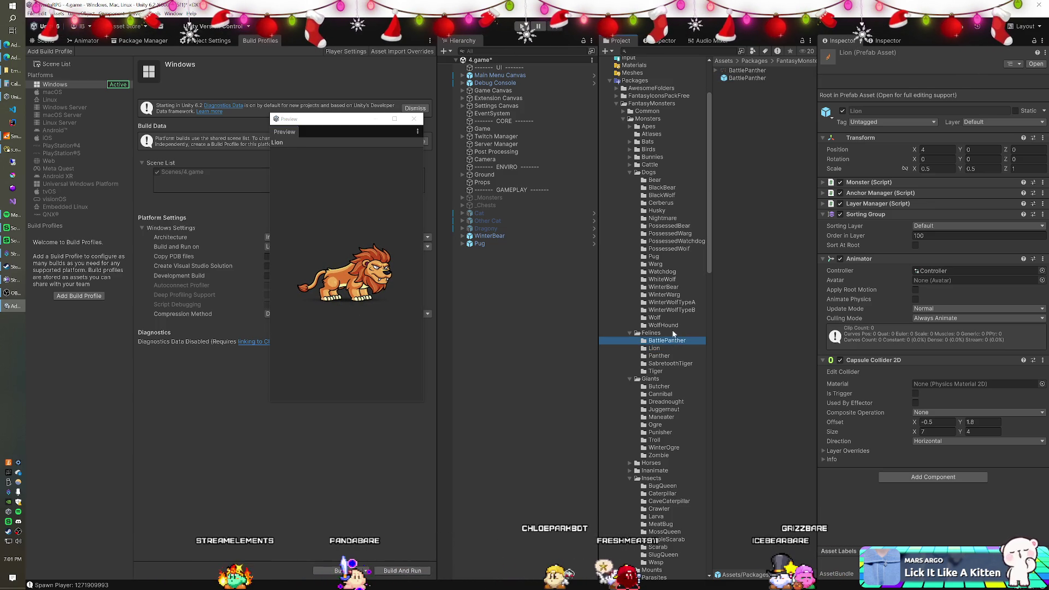
{"action": "left_click", "coordinate": [752, 79]}
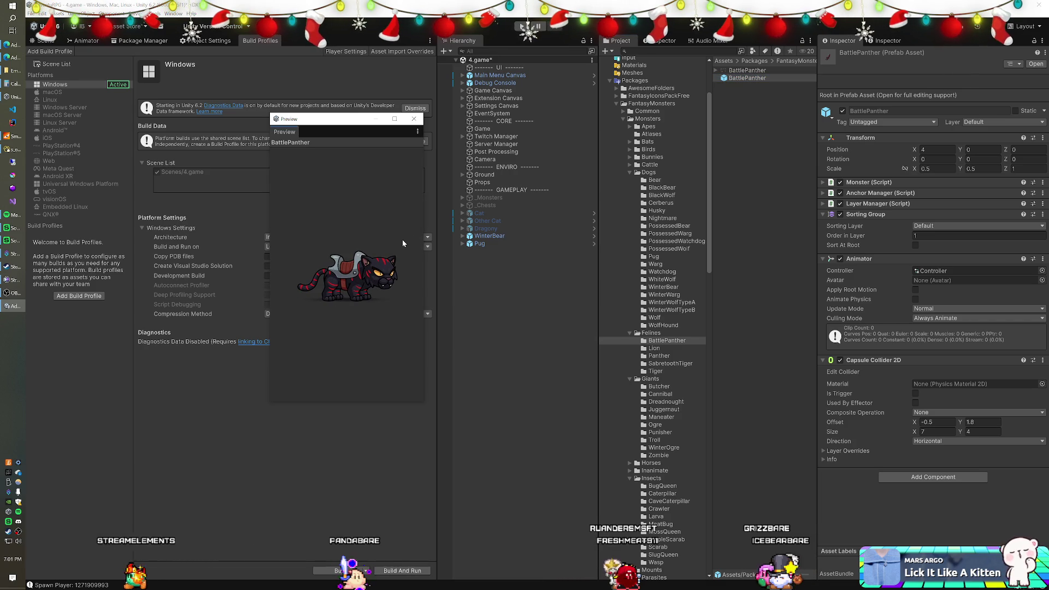
{"action": "left_click", "coordinate": [744, 70]}
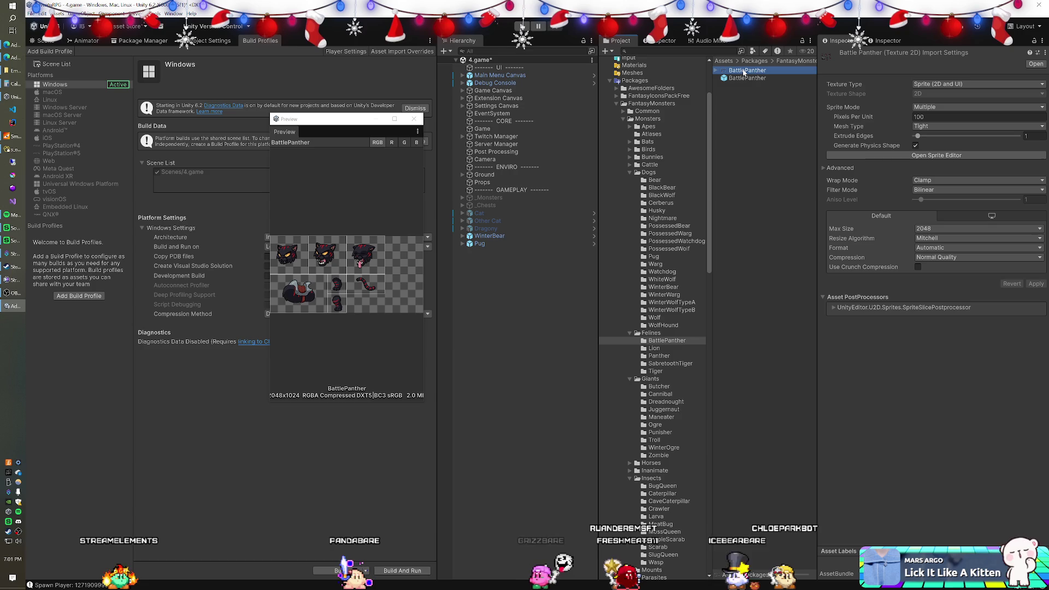
Show the Tiger prefab and enlarge the floating preview window to see it larger.
{"action": "left_click", "coordinate": [655, 371]}
{"action": "left_click", "coordinate": [737, 78]}
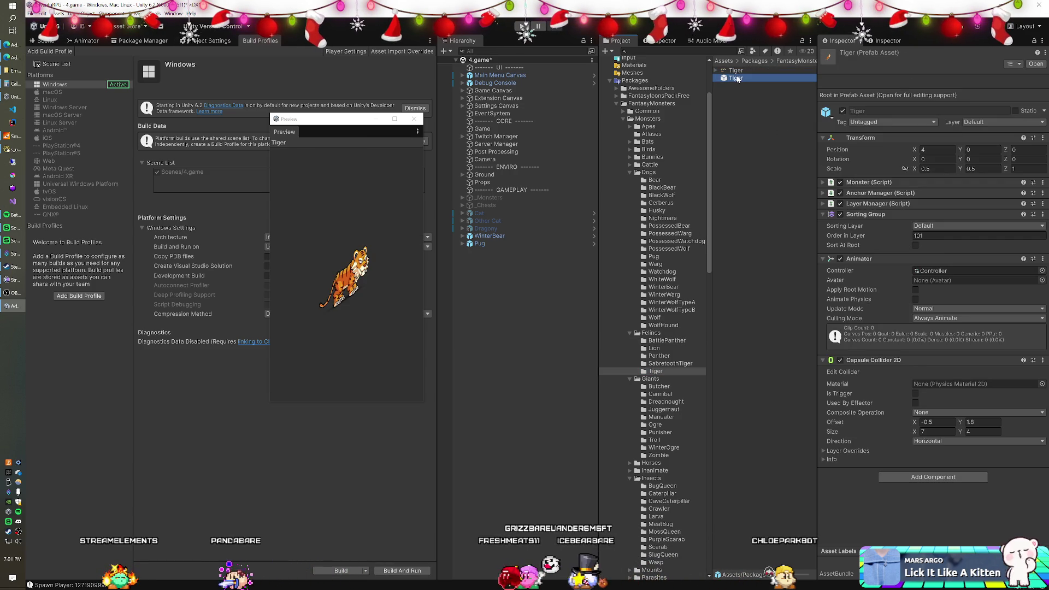
{"action": "left_click_drag", "start_coordinate": [271, 401], "coordinate": [101, 453]}
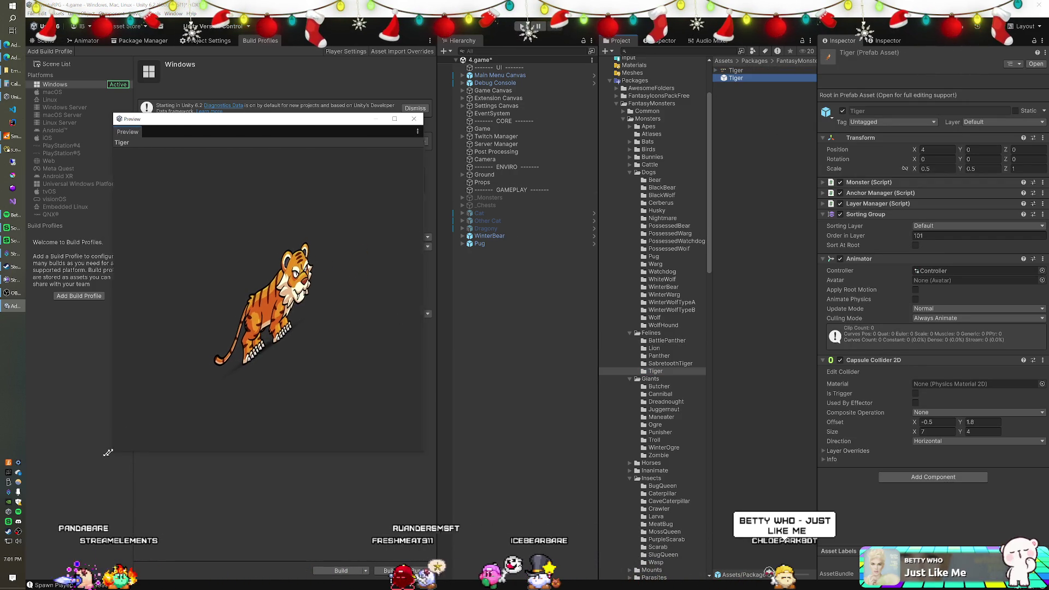
{"action": "left_click_drag", "start_coordinate": [252, 328], "coordinate": [189, 326]}
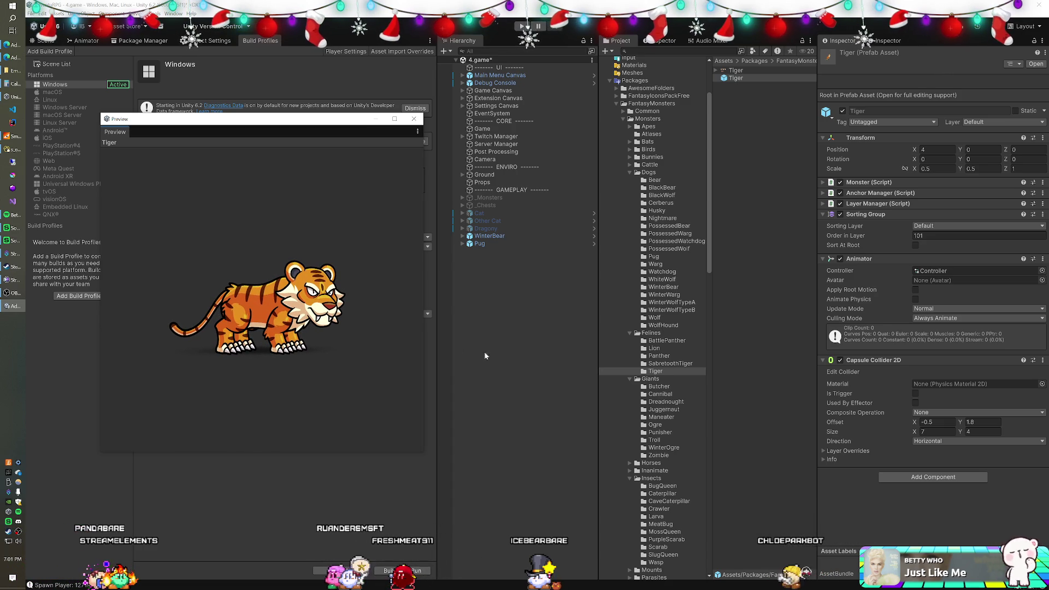
{"action": "scroll", "coordinate": [650, 391], "scroll_direction": "down", "scroll_amount": 5}
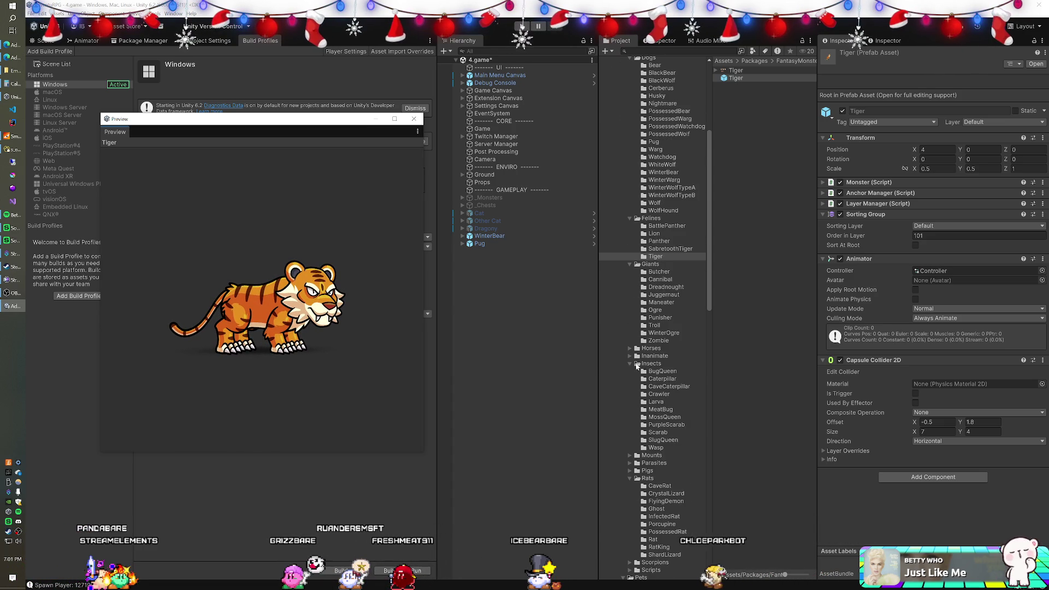
Drag the BugQueen prefab from the Insects folder into the scene and close the preview.
{"action": "scroll", "coordinate": [644, 378], "scroll_direction": "down", "scroll_amount": 3}
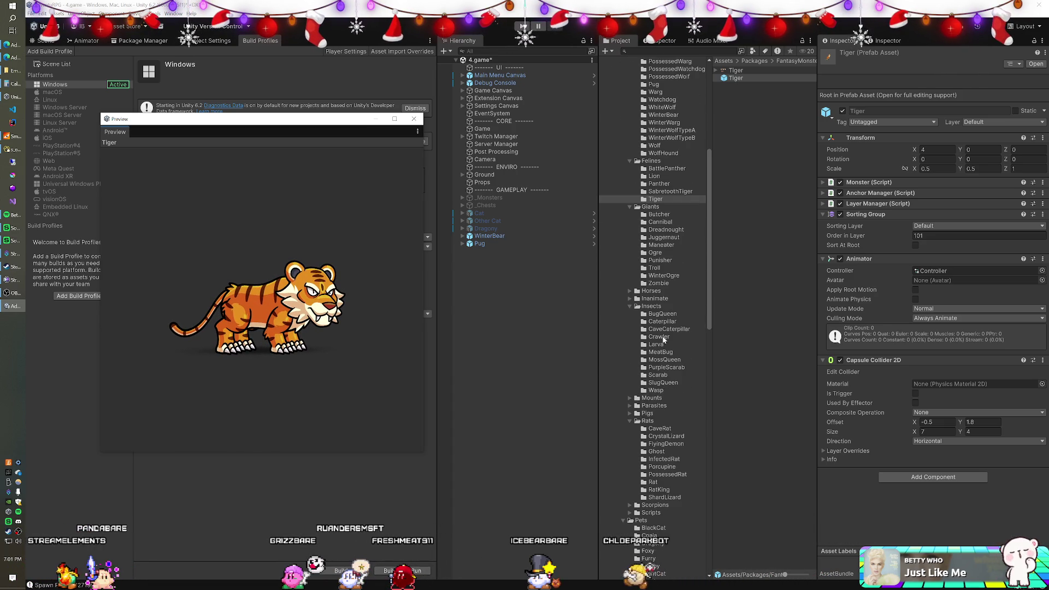
{"action": "left_click", "coordinate": [662, 314]}
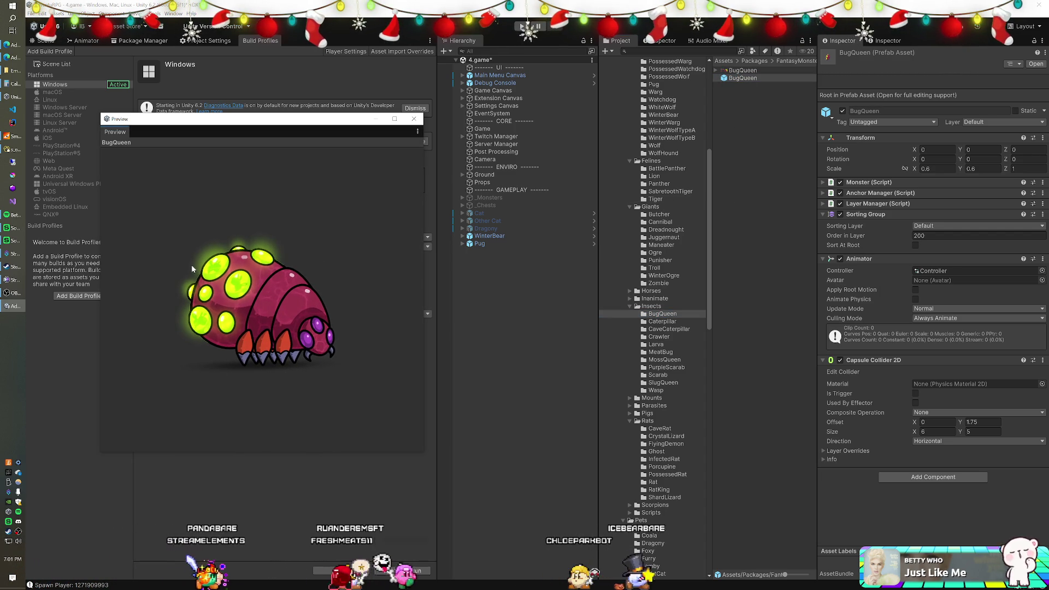
{"action": "mouse_move", "coordinate": [743, 78]}
{"action": "left_mouse_down"}
{"action": "mouse_move", "coordinate": [574, 191]}
{"action": "mouse_move", "coordinate": [525, 252]}
{"action": "left_mouse_up"}
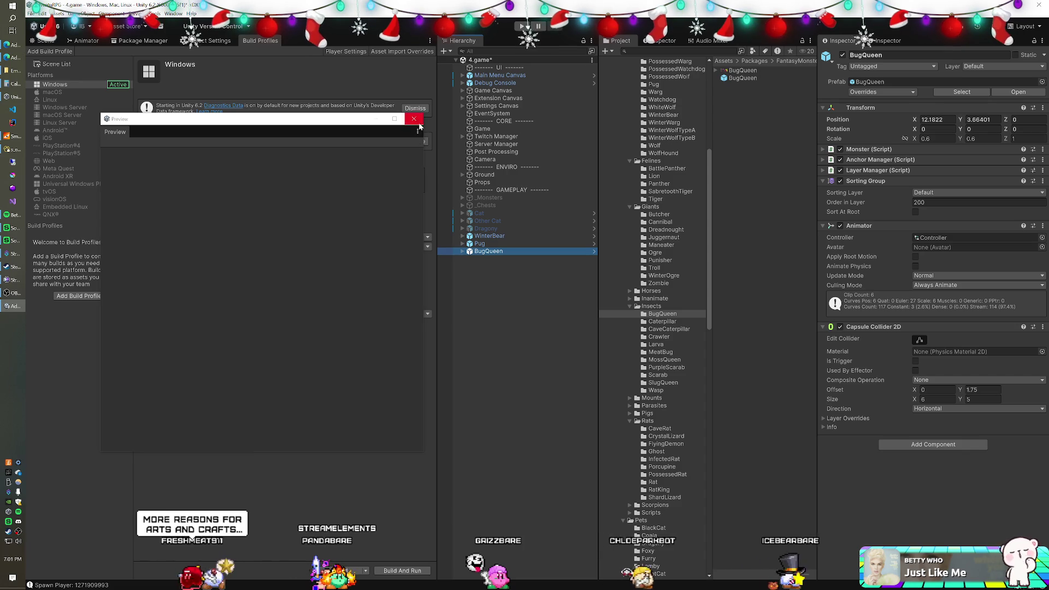
{"action": "left_click", "coordinate": [414, 119]}
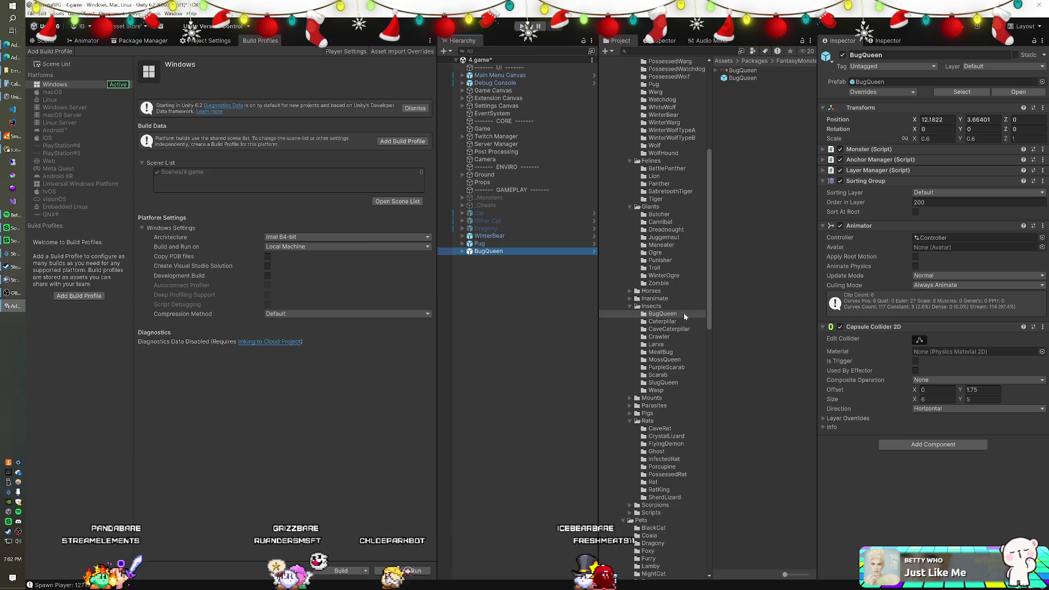
{"action": "left_click", "coordinate": [12, 58]}
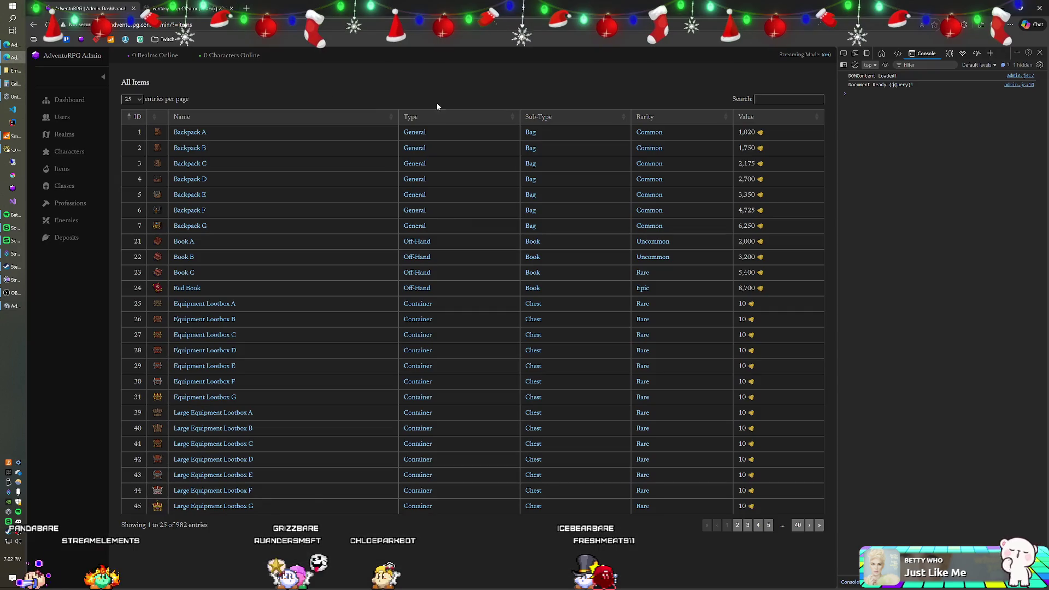
{"action": "left_click", "coordinate": [1027, 17]}
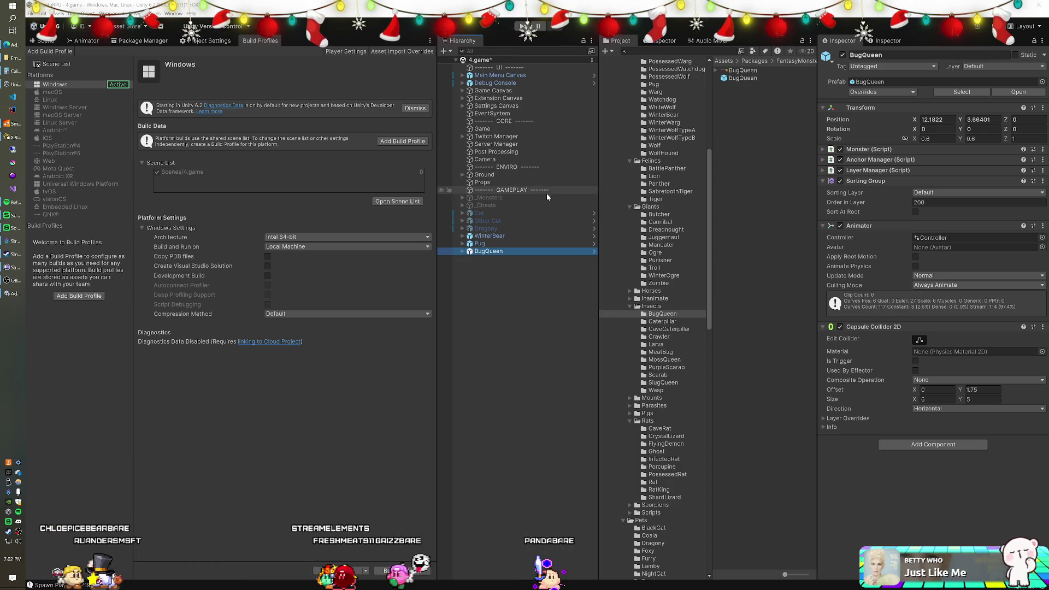
{"action": "left_click", "coordinate": [484, 238]}
{"action": "left_click", "coordinate": [480, 244]}
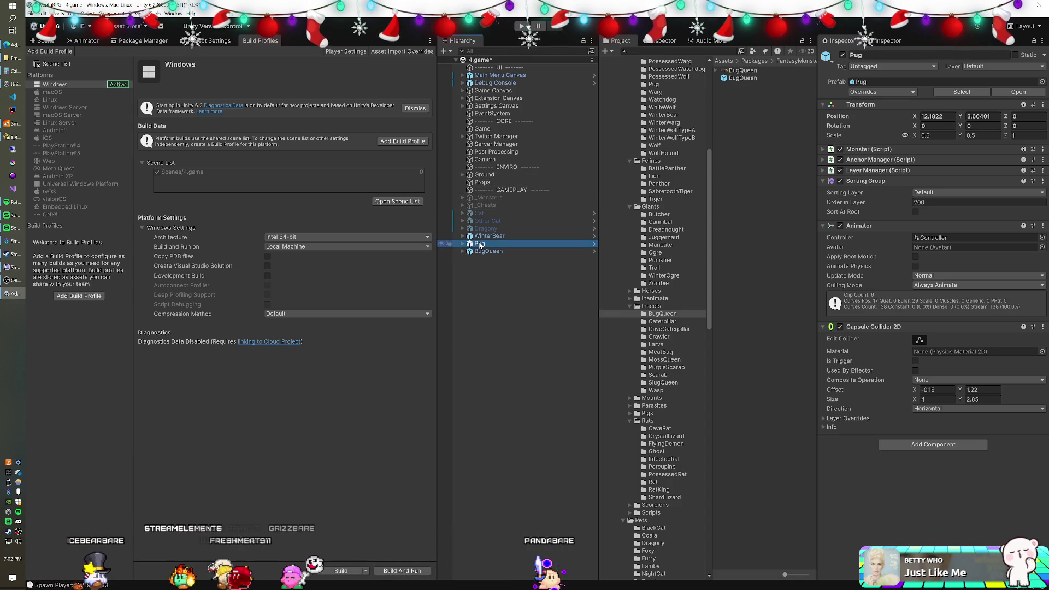
Compare the Cat and Pug objects, then expand Pug to show its Body and Shadow children.
{"action": "left_click", "coordinate": [482, 214]}
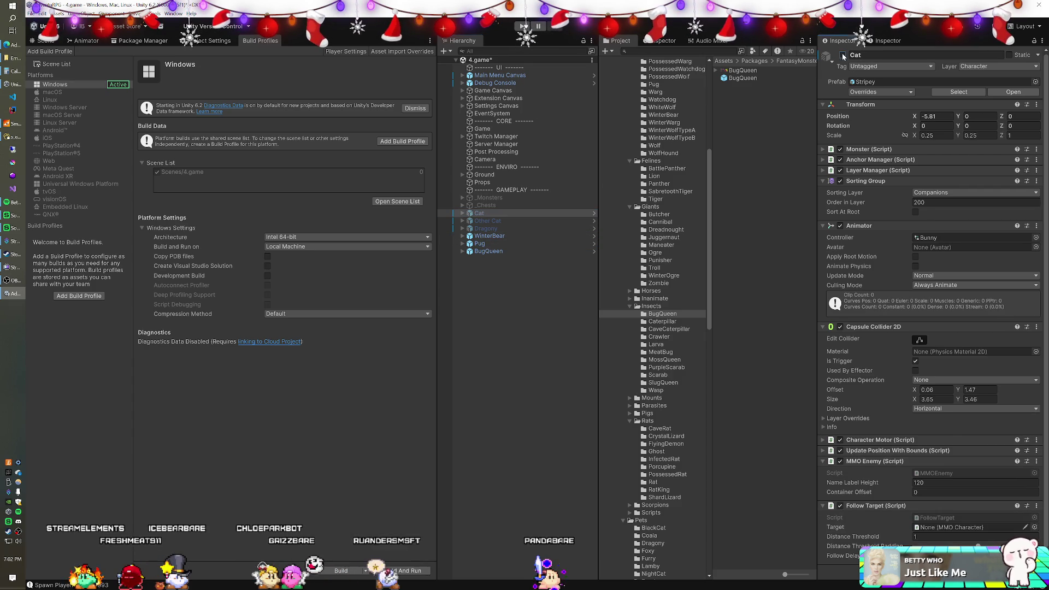
{"action": "left_click", "coordinate": [483, 245]}
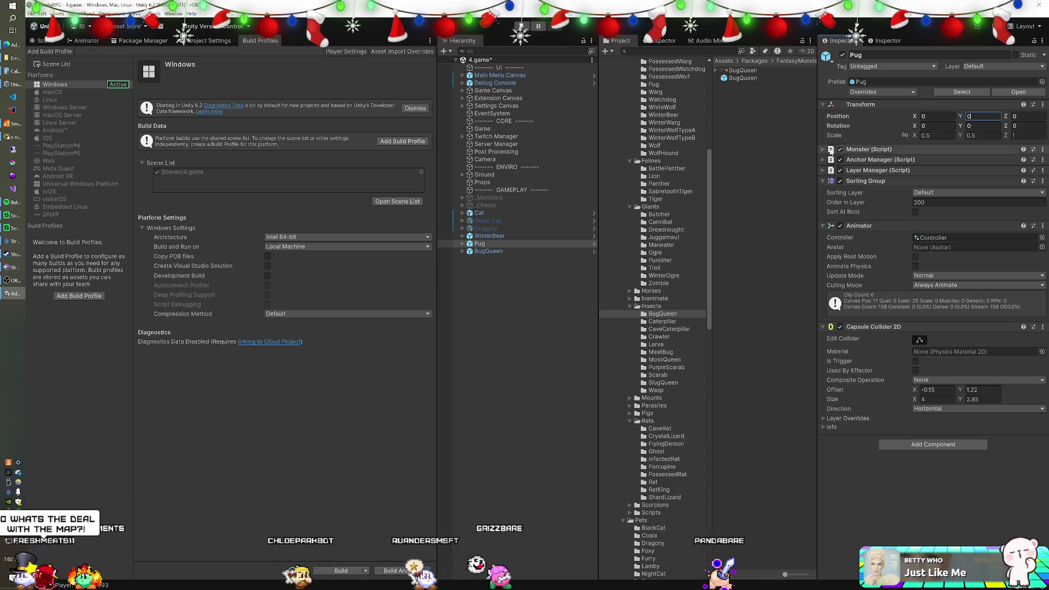
{"action": "left_click", "coordinate": [478, 244]}
{"action": "key", "text": "Right"}
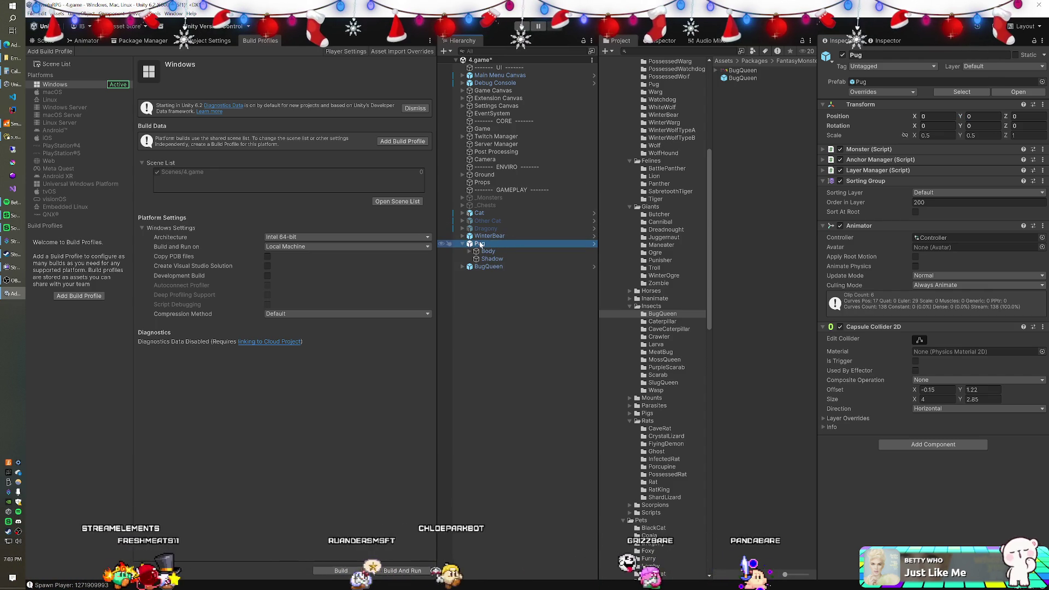
{"action": "left_click", "coordinate": [479, 214]}
{"action": "left_click", "coordinate": [480, 244]}
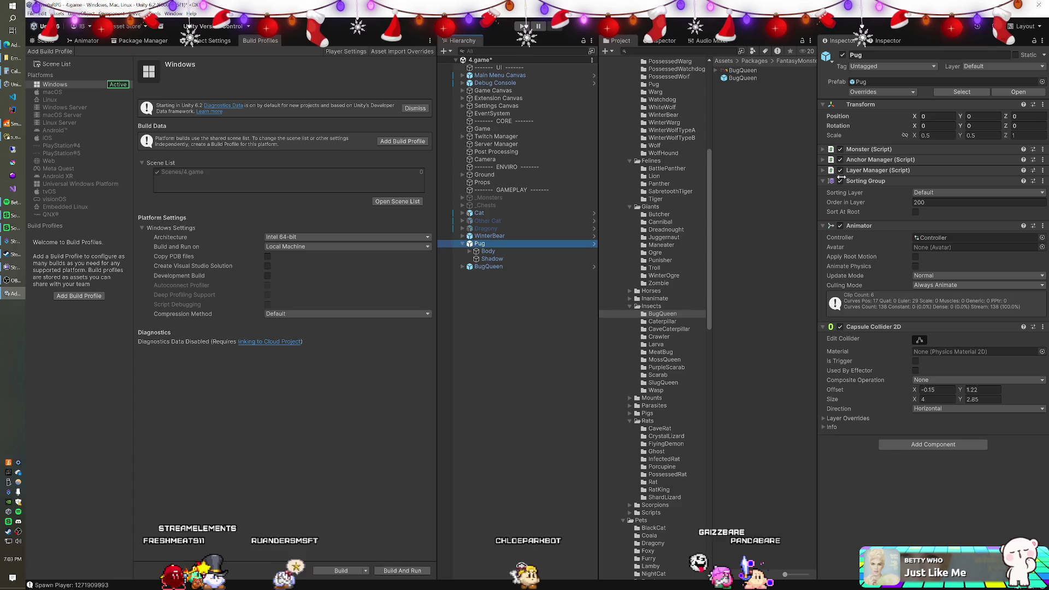
Set Pug's Transform Scale X and Scale Y both to 0.25.
{"action": "left_click", "coordinate": [938, 136]}
{"action": "type", "text": "0.2"}
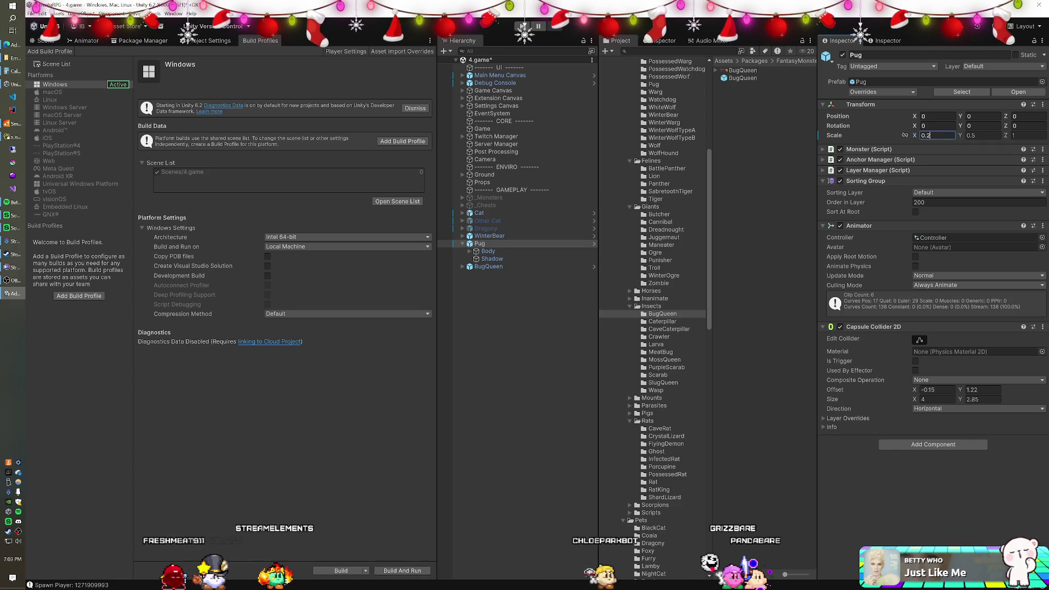
{"action": "type", "text": "0.2"}
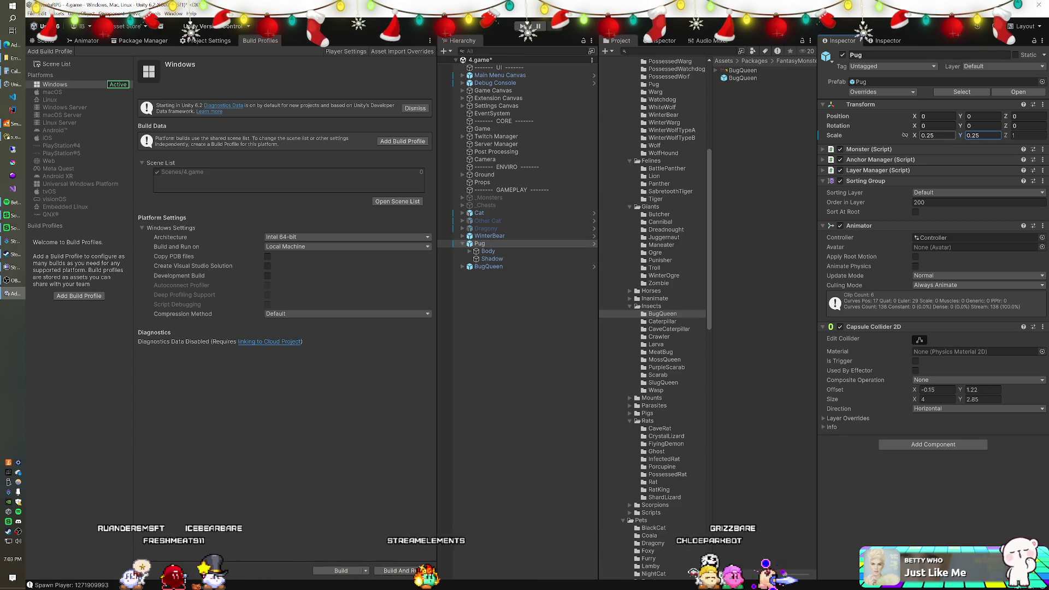
{"action": "left_click", "coordinate": [983, 135]}
{"action": "type", "text": "0.3"}
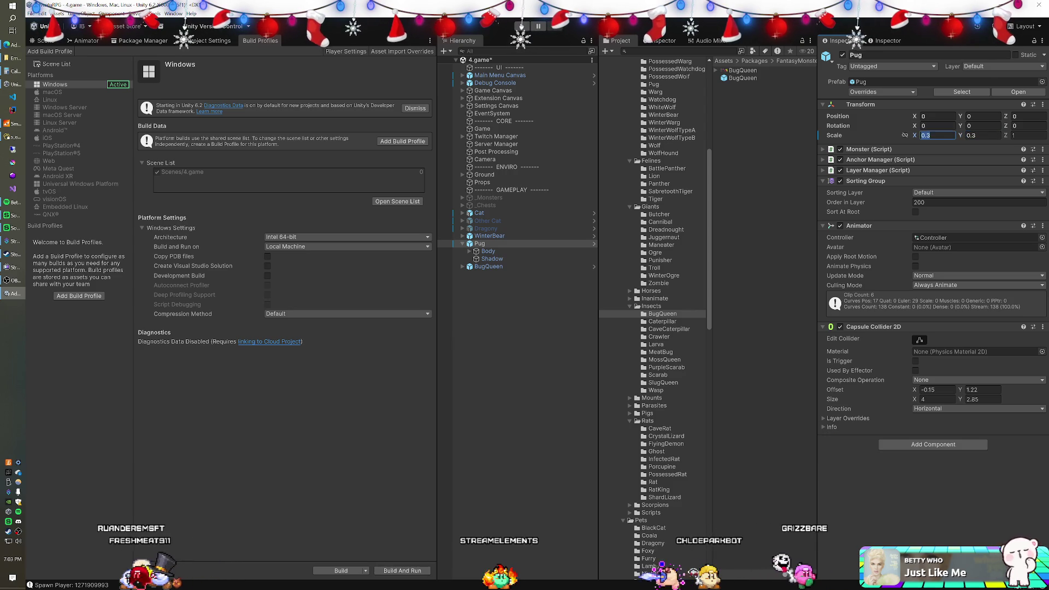
{"action": "type", "text": "5"}
{"action": "key", "text": "Tab"}
{"action": "type", "text": "0.25"}
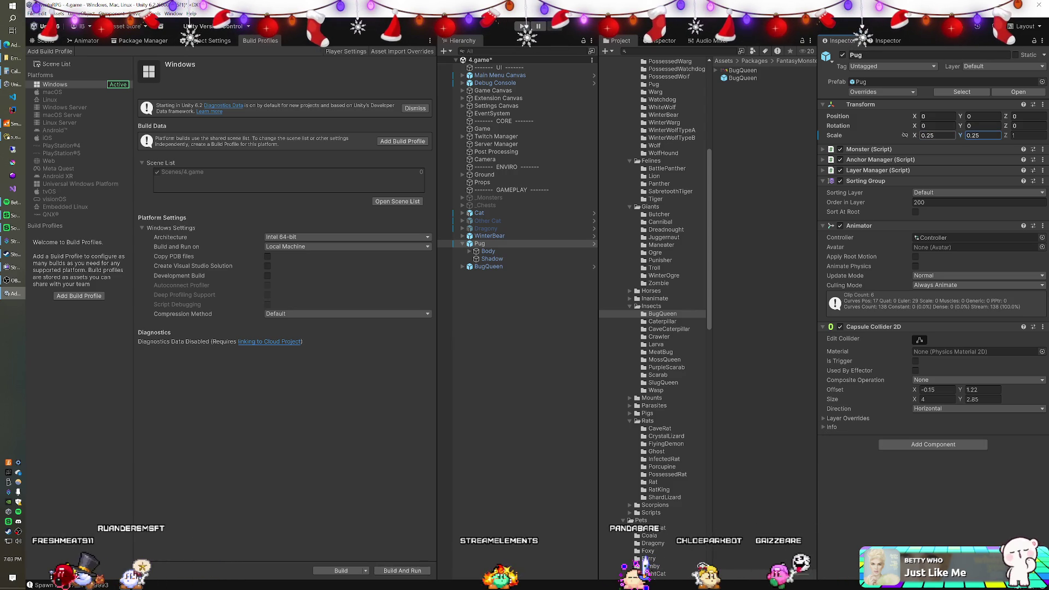
{"action": "left_click", "coordinate": [898, 444]}
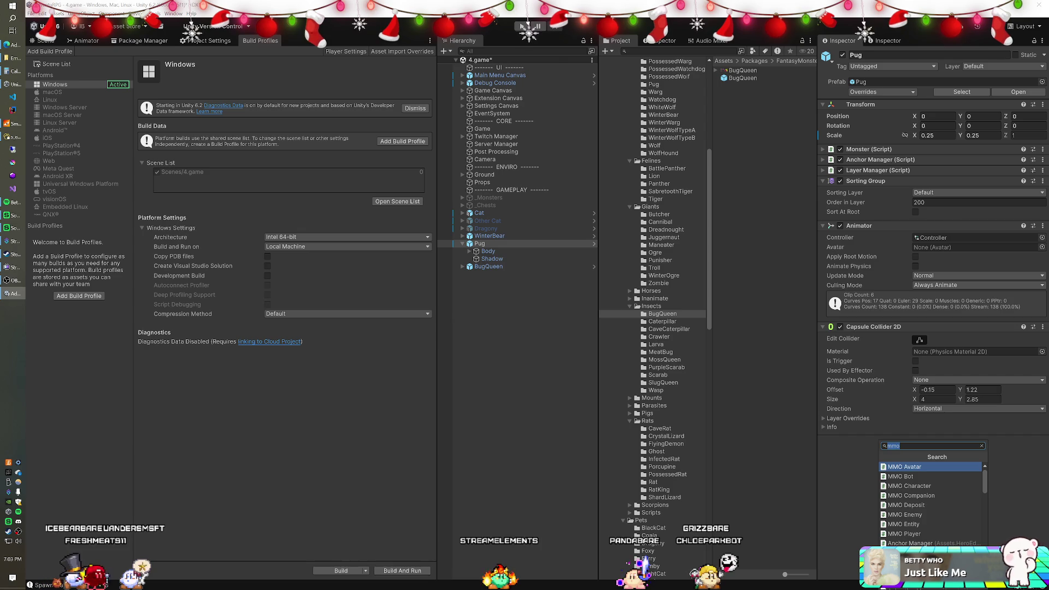
Add the MMO Enemy script, tick Is Trigger on the Capsule Collider 2D, and set the layer to 10: Character.
{"action": "left_click", "coordinate": [904, 514]}
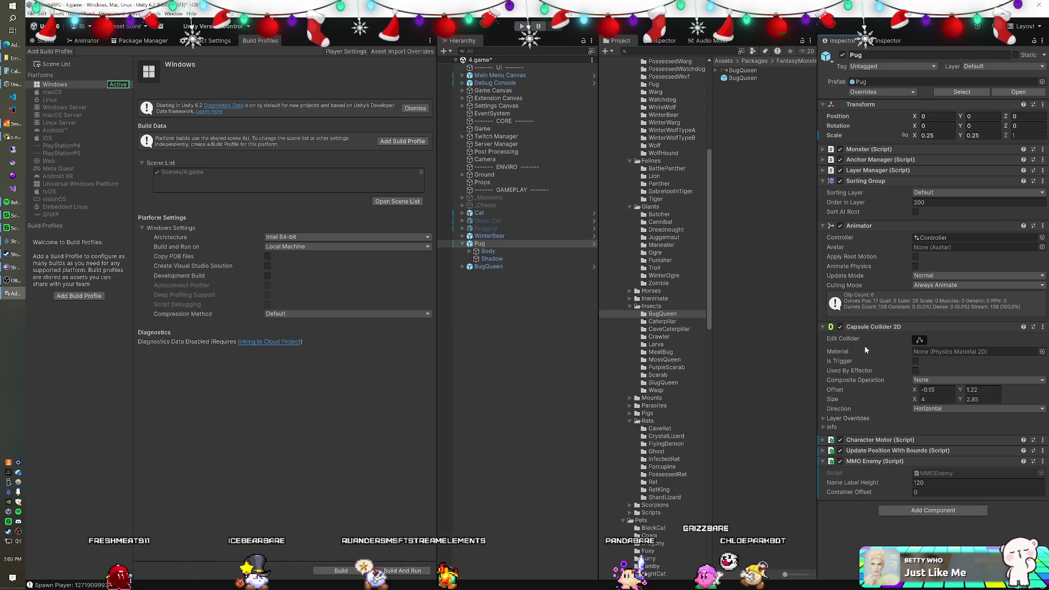
{"action": "left_click", "coordinate": [916, 360]}
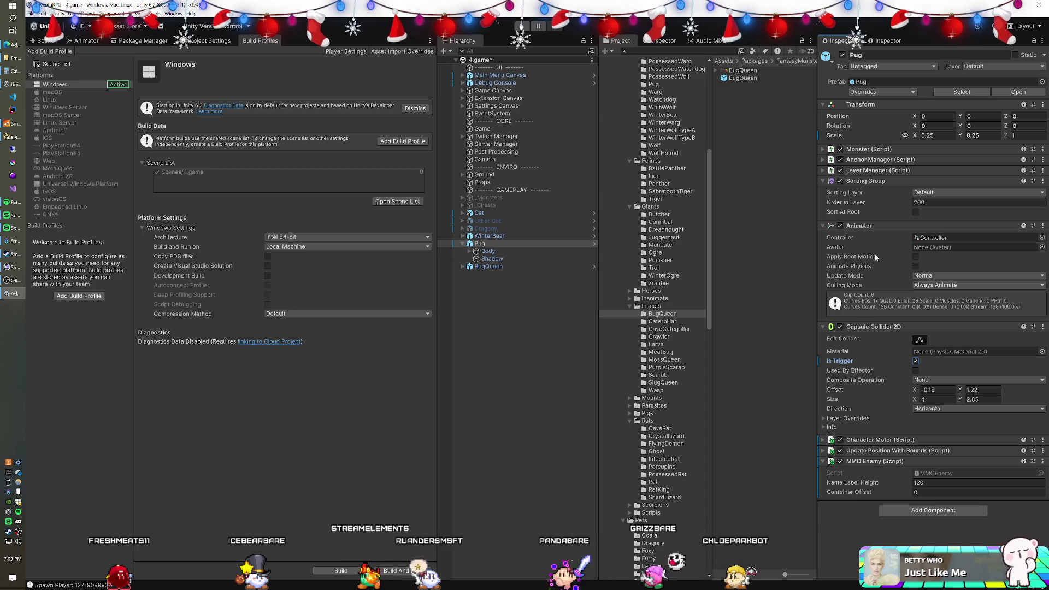
{"action": "left_click", "coordinate": [989, 66]}
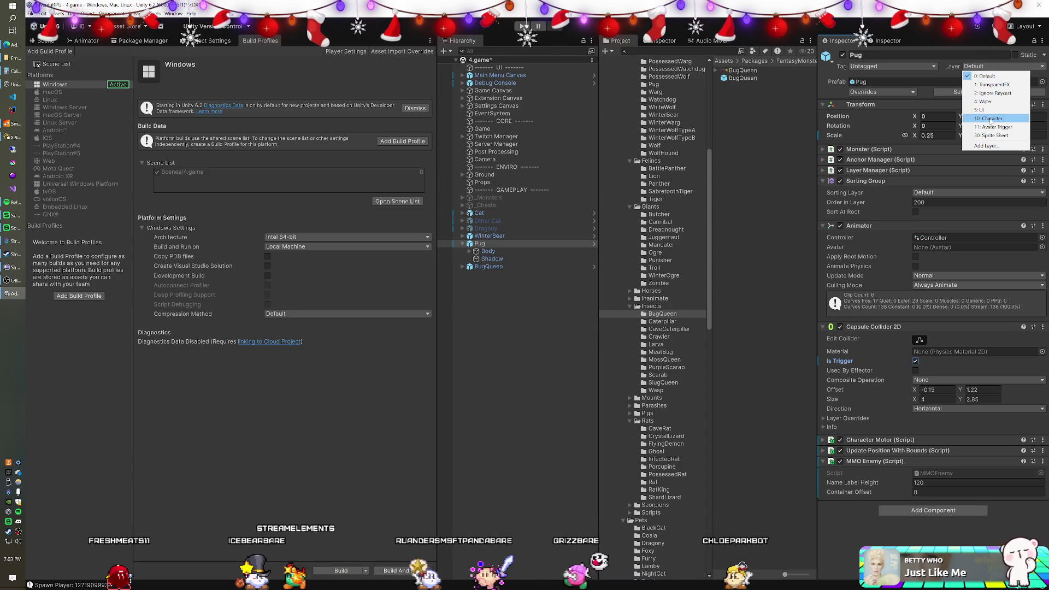
{"action": "left_click", "coordinate": [989, 119]}
{"action": "left_click", "coordinate": [488, 305]}
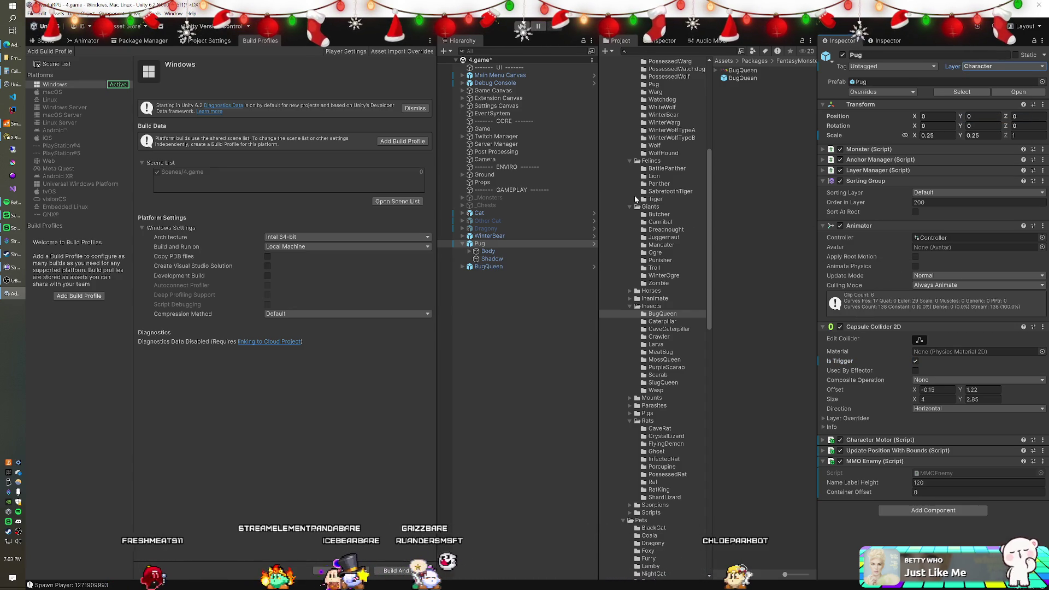
Assign the Animation/Fantasy Monsters/Pug/Pug controller to Pug's Animator Controller slot.
{"action": "scroll", "coordinate": [651, 210], "scroll_direction": "up", "scroll_amount": 5}
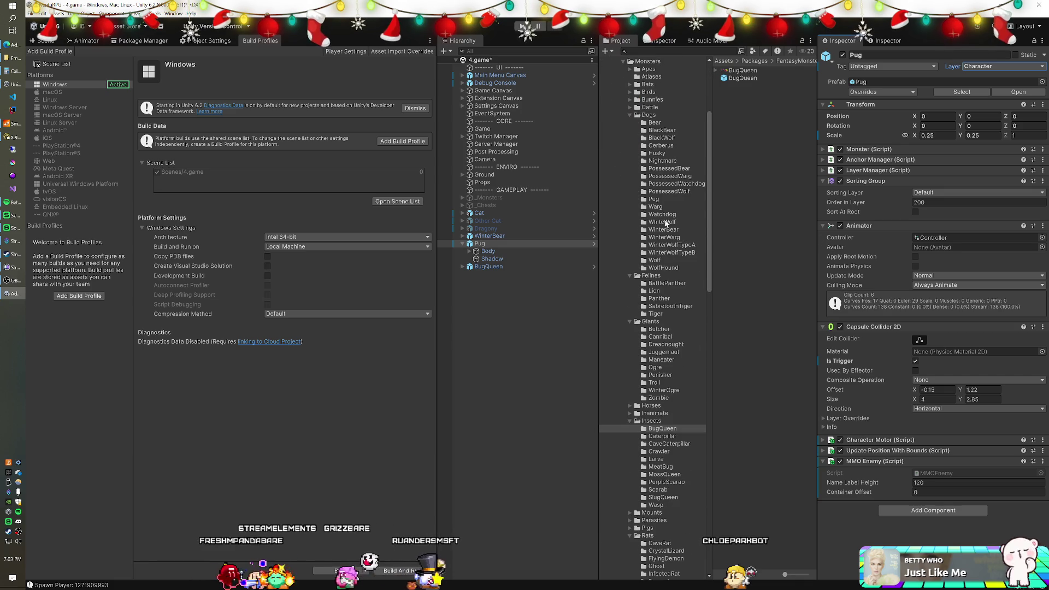
{"action": "left_click", "coordinate": [940, 239]}
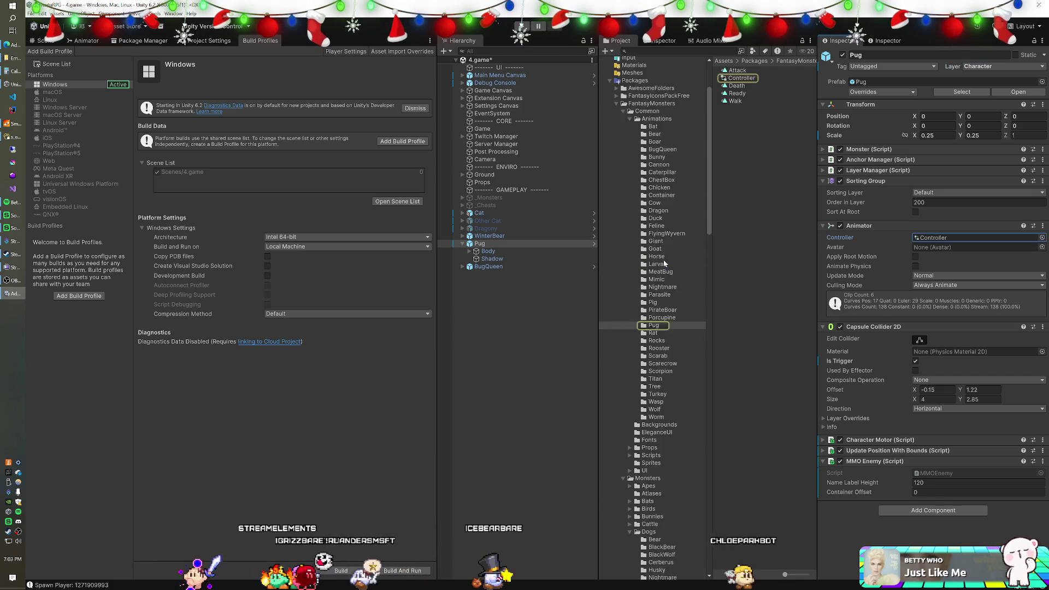
{"action": "scroll", "coordinate": [650, 186], "scroll_direction": "up", "scroll_amount": 3}
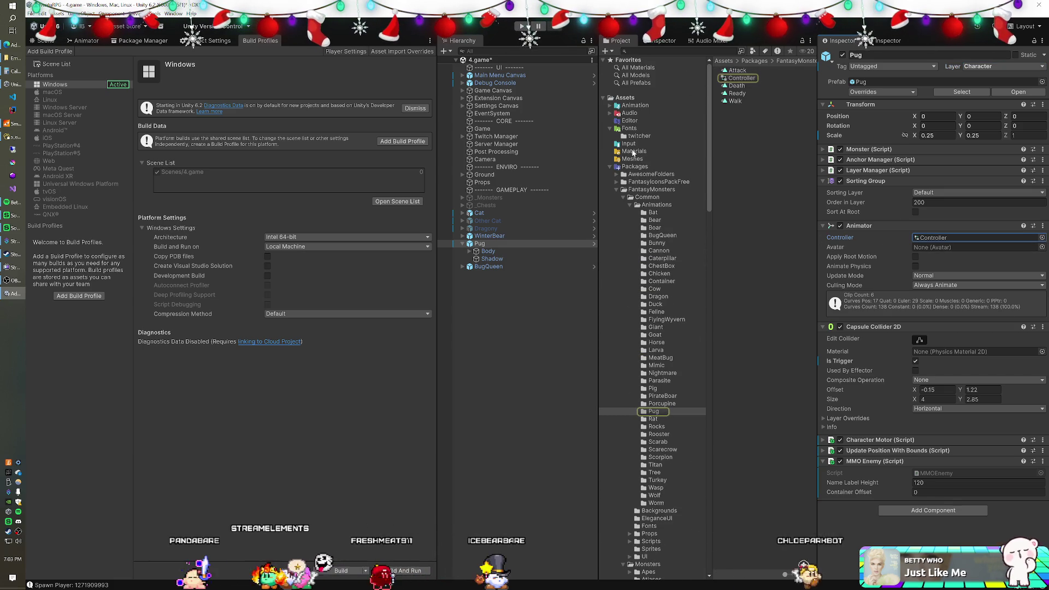
{"action": "left_click", "coordinate": [610, 105]}
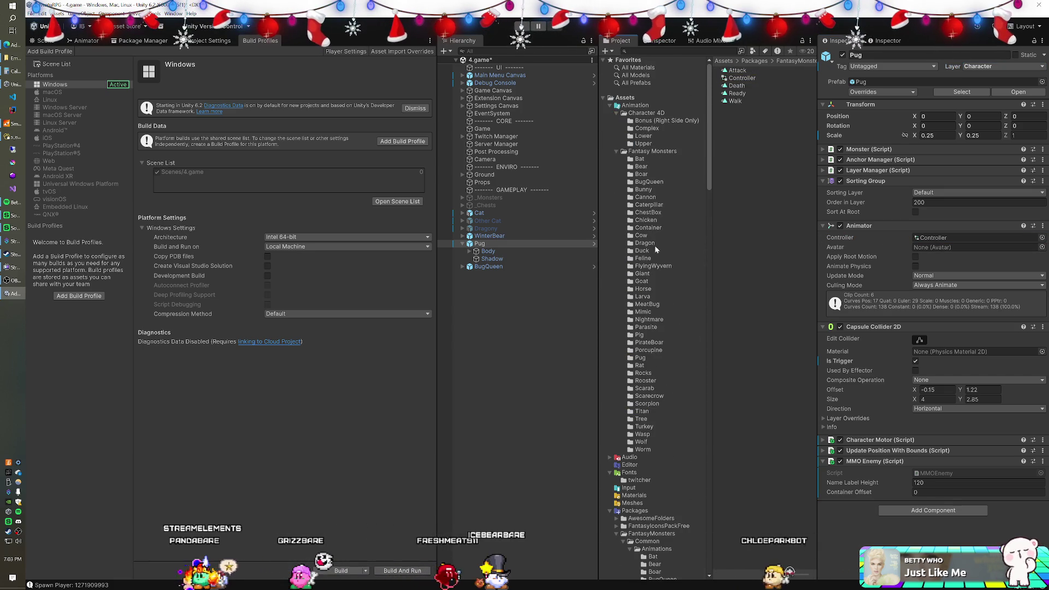
{"action": "left_click", "coordinate": [640, 358]}
{"action": "left_click_drag", "start_coordinate": [733, 86], "coordinate": [924, 237]}
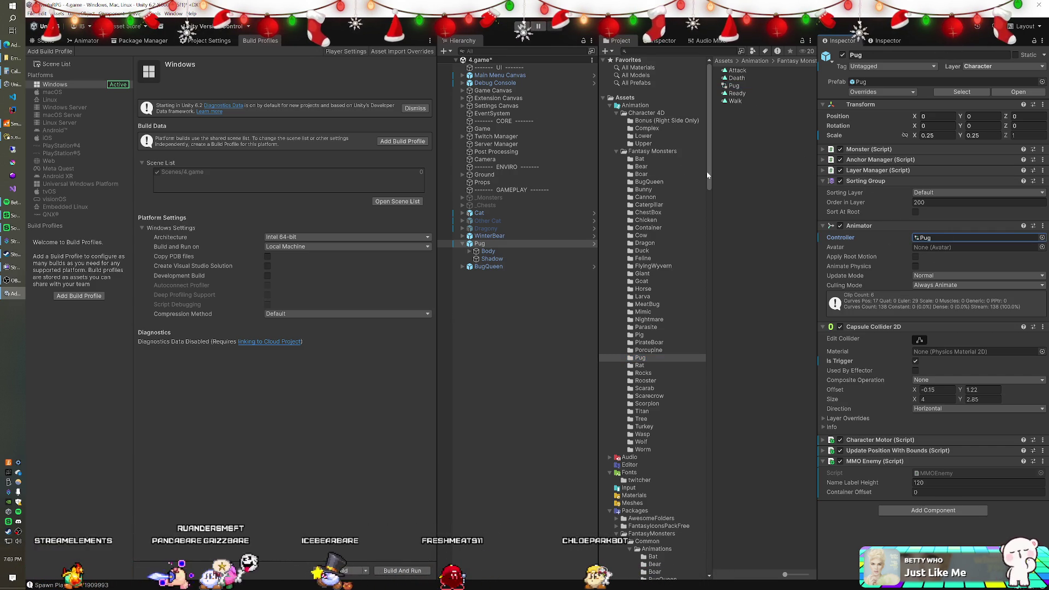
{"action": "left_click", "coordinate": [611, 105]}
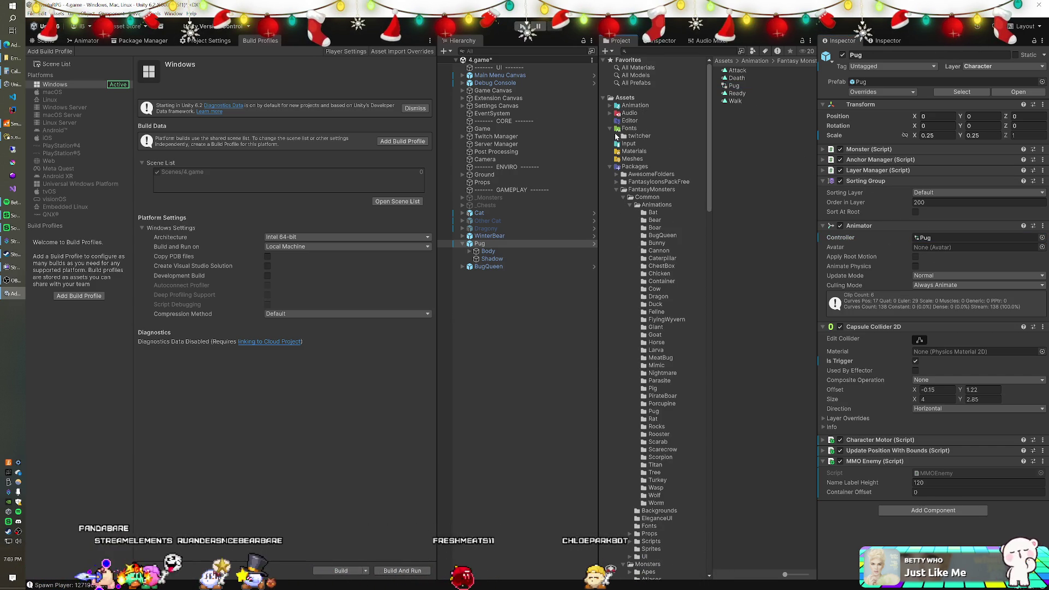
{"action": "left_click", "coordinate": [631, 205]}
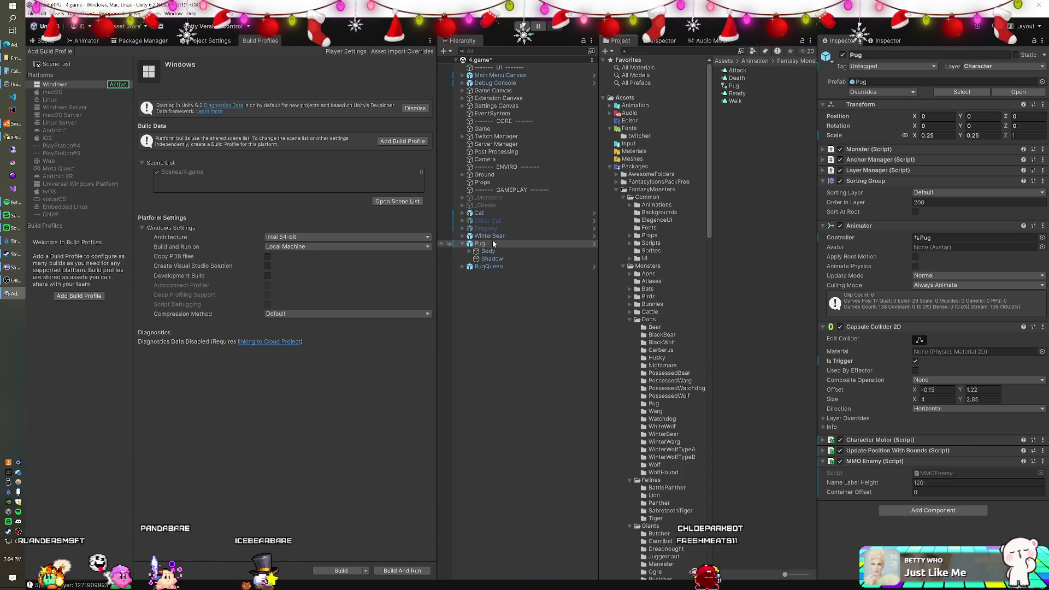
Deactivate Pug's Shadow child object.
{"action": "left_click", "coordinate": [506, 259]}
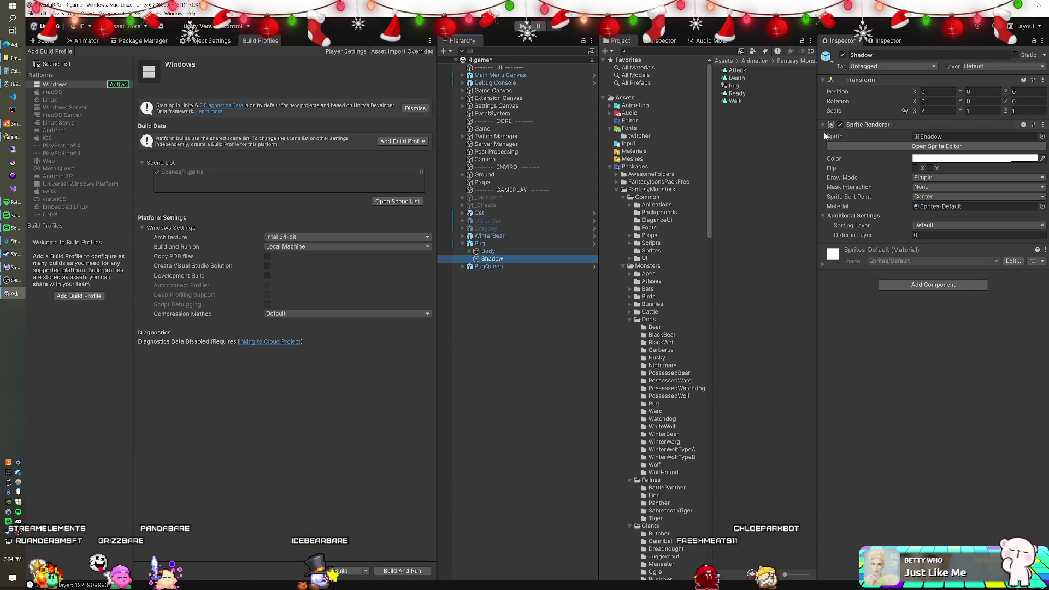
{"action": "left_click", "coordinate": [843, 56]}
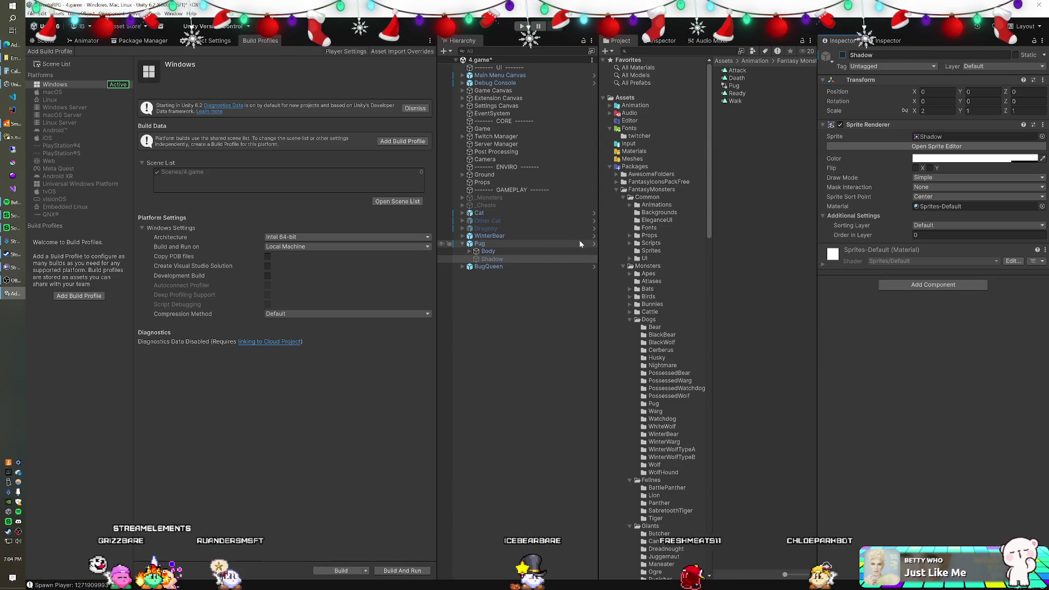
{"action": "scroll", "coordinate": [639, 230], "scroll_direction": "down", "scroll_amount": 4}
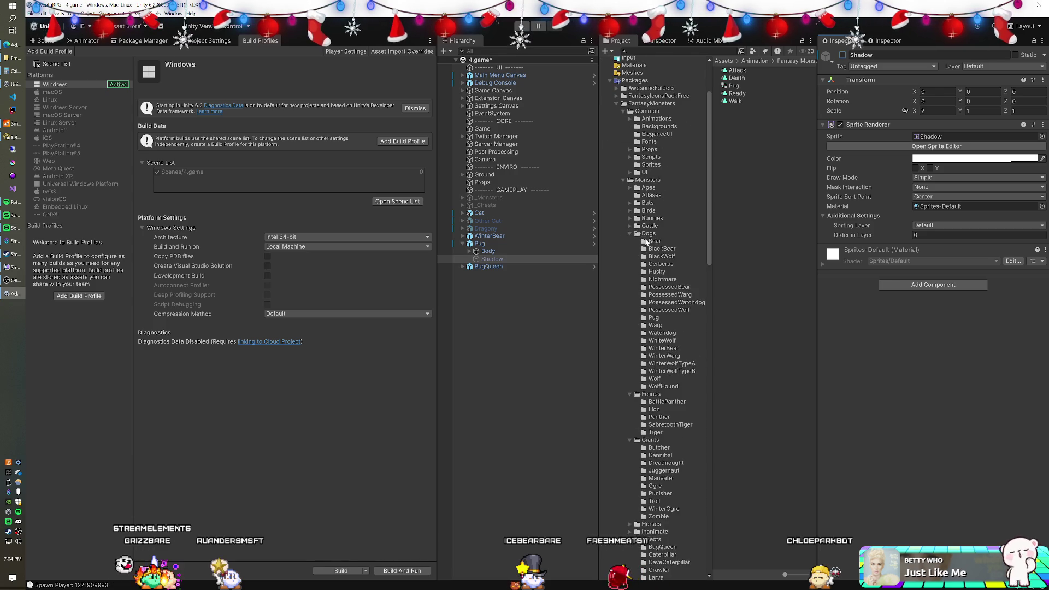
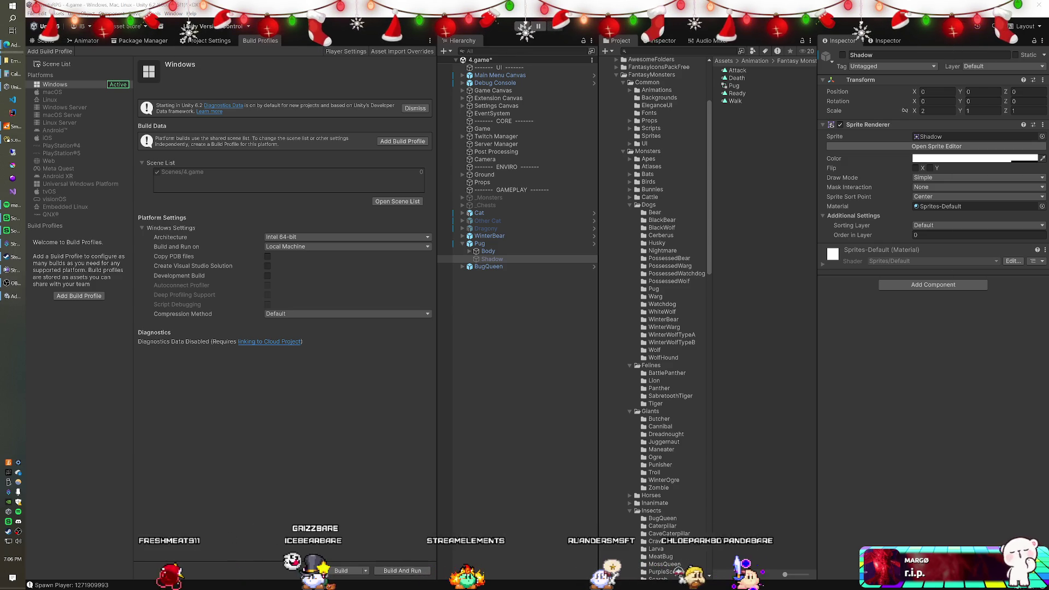
Maximize the Asset Store window and flip between the Simple Controls and New Arrivals previews.
{"action": "double_click", "coordinate": [462, 2]}
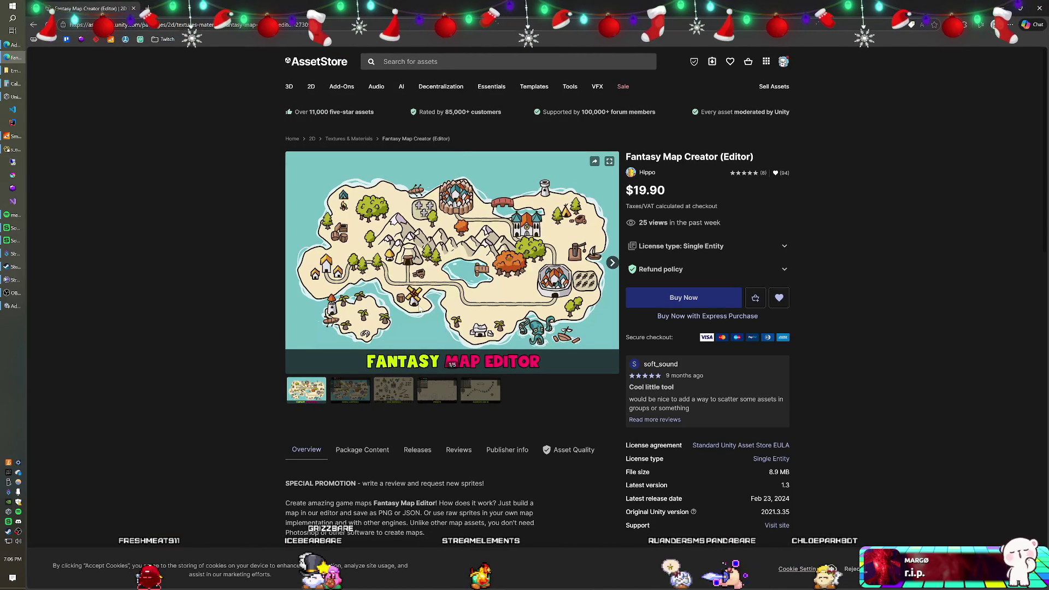
{"action": "left_click", "coordinate": [358, 389]}
{"action": "left_click", "coordinate": [393, 389]}
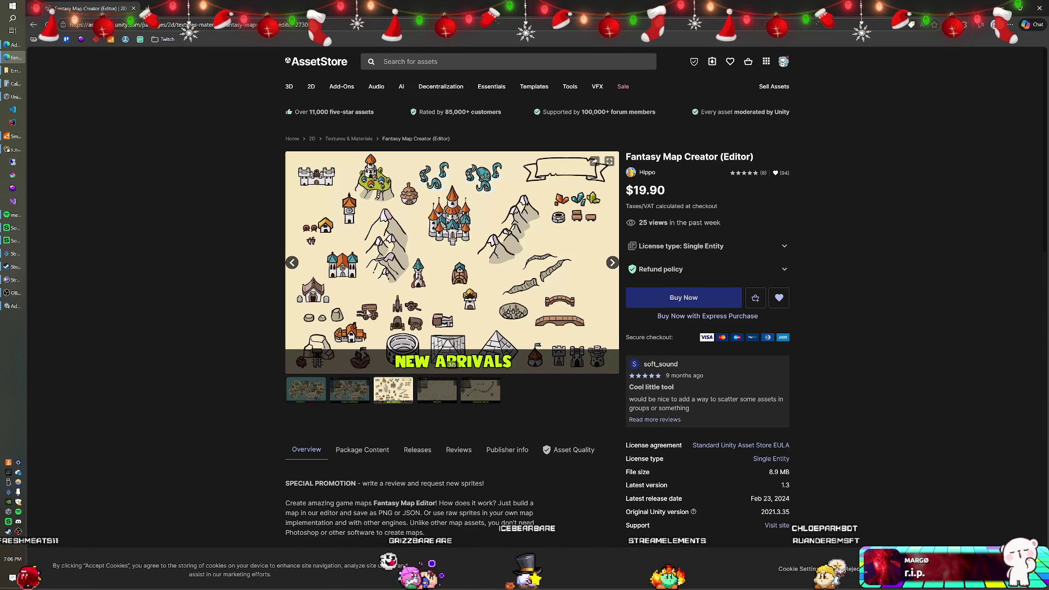
{"action": "left_click", "coordinate": [358, 389]}
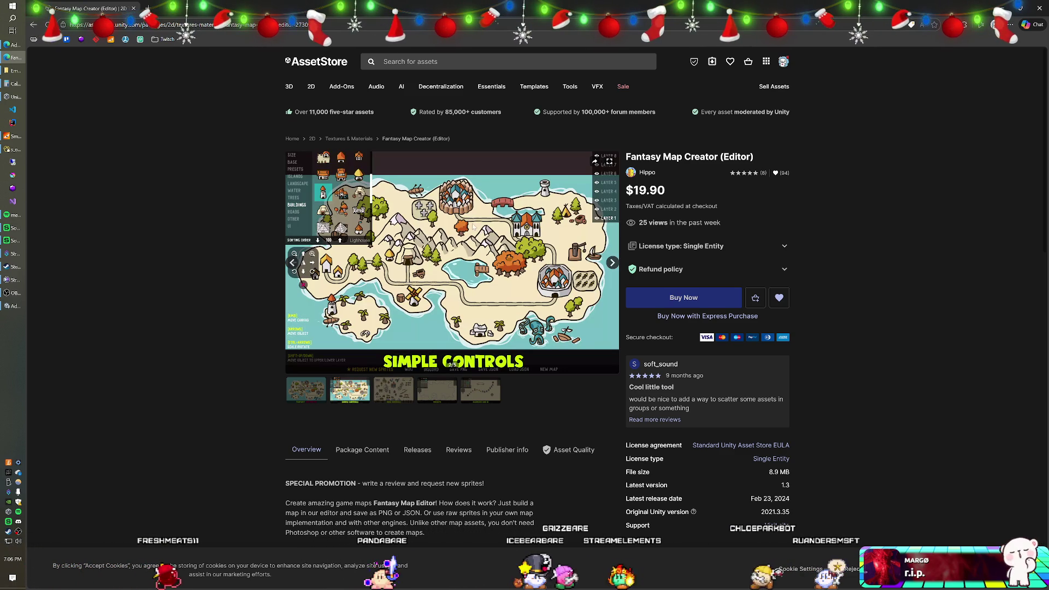
{"action": "left_click", "coordinate": [394, 389]}
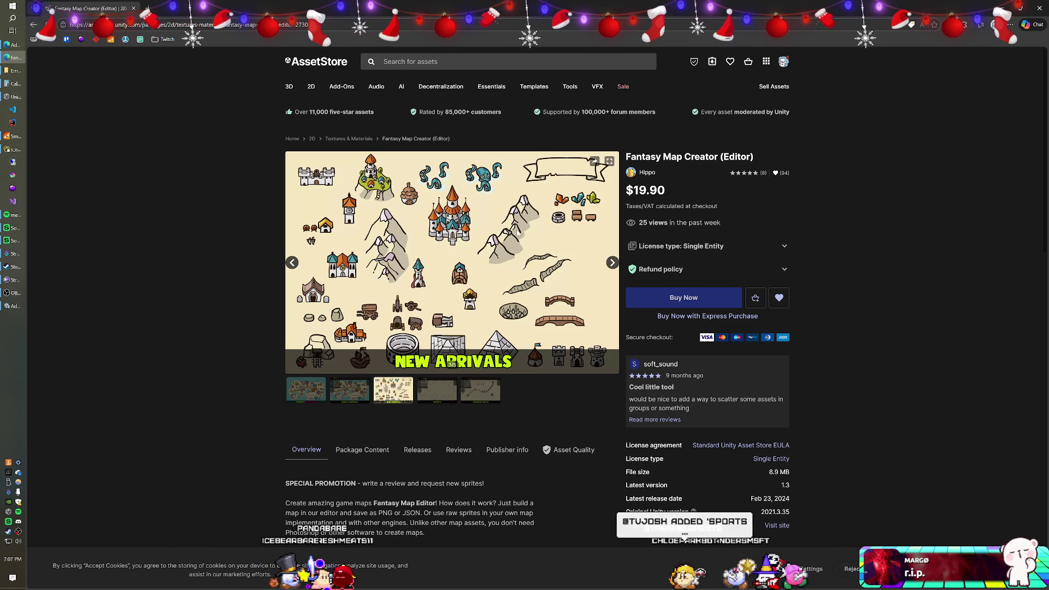
Page forward to the Markers and UI image, then back to the first preview image.
{"action": "left_click", "coordinate": [611, 264]}
{"action": "left_click", "coordinate": [612, 265]}
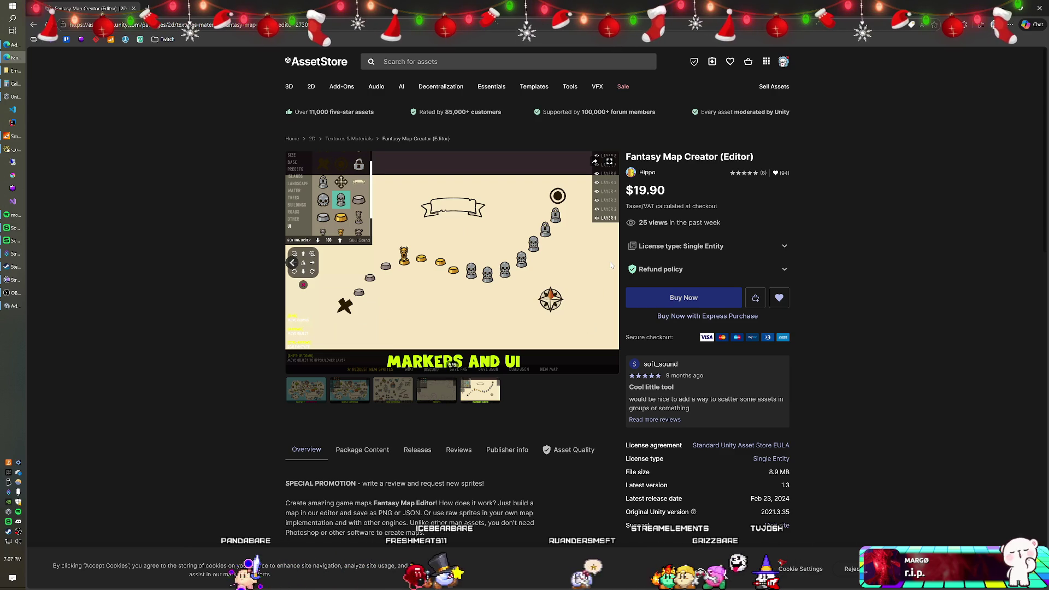
{"action": "left_click", "coordinate": [294, 264]}
{"action": "left_click", "coordinate": [295, 264]}
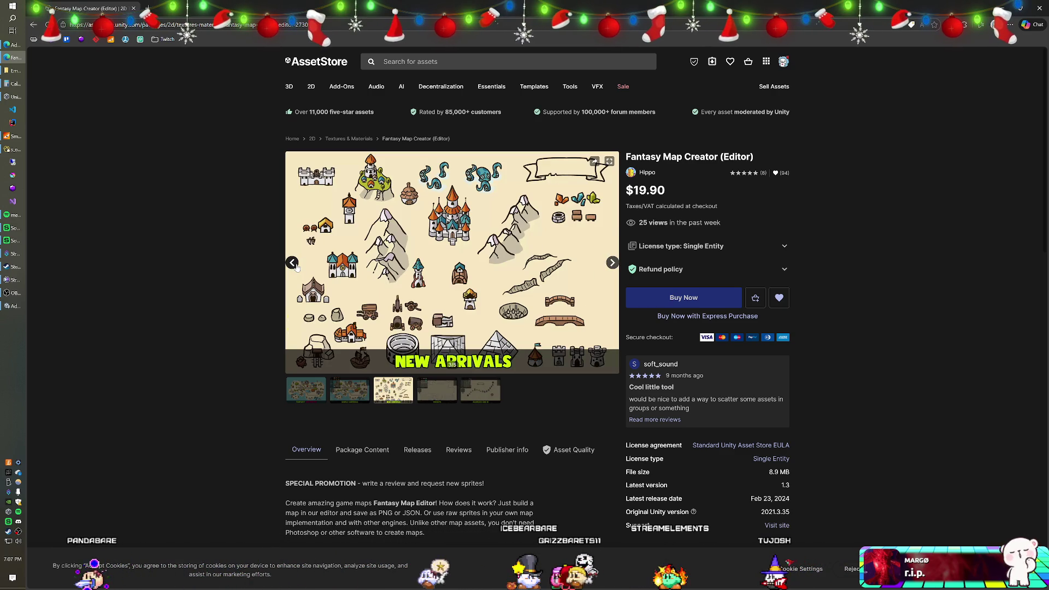
{"action": "left_click", "coordinate": [294, 264]}
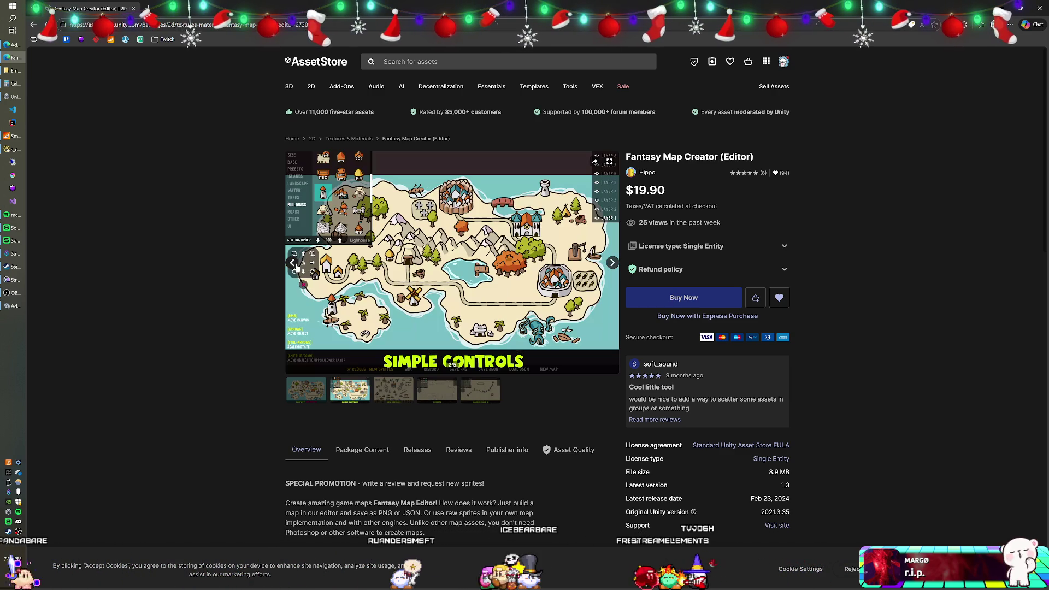
{"action": "left_click", "coordinate": [294, 264]}
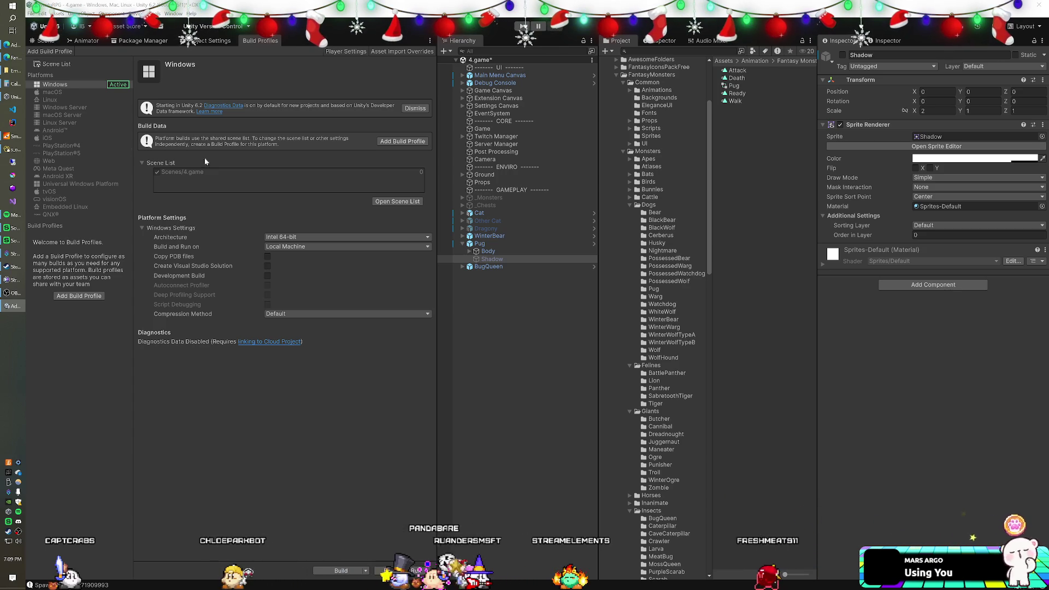
Bring the Fantasy Map Creator (Editor) Asset Store page back to the front.
{"action": "left_click", "coordinate": [13, 57]}
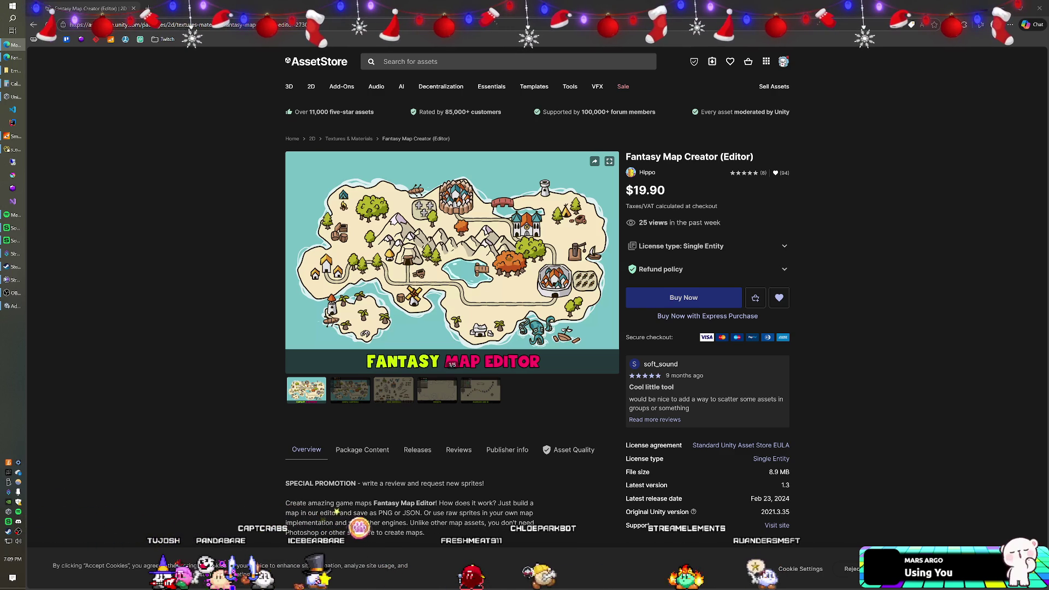
Switch to the Trello window showing the Map card's shop checklist.
{"action": "key", "text": "alt+Tab"}
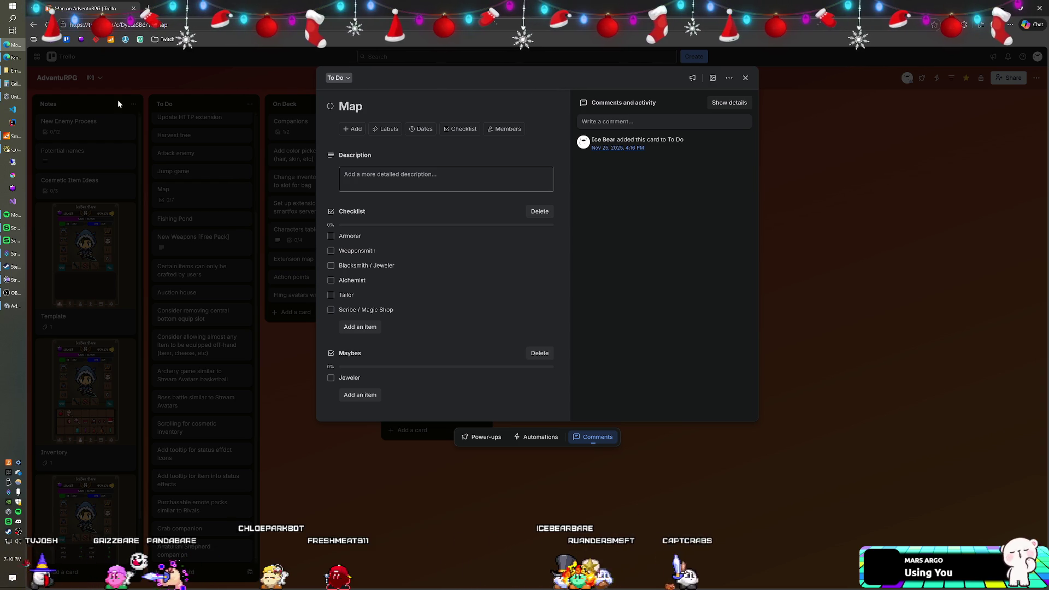
Close the Map card and bring up Navicat with the enemy subtypes table.
{"action": "left_click", "coordinate": [266, 77]}
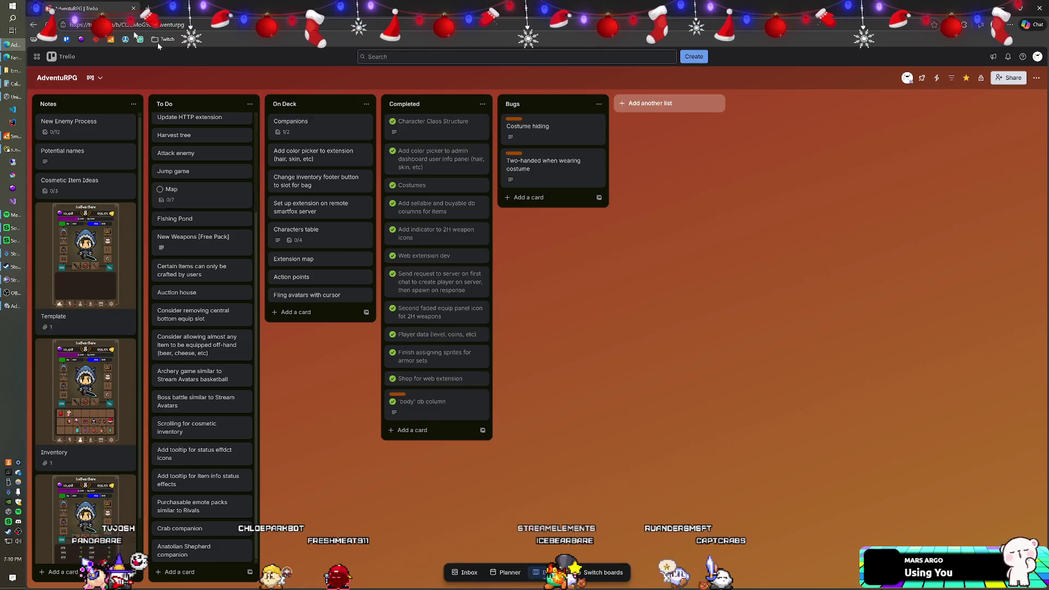
{"action": "key", "text": "alt+Tab"}
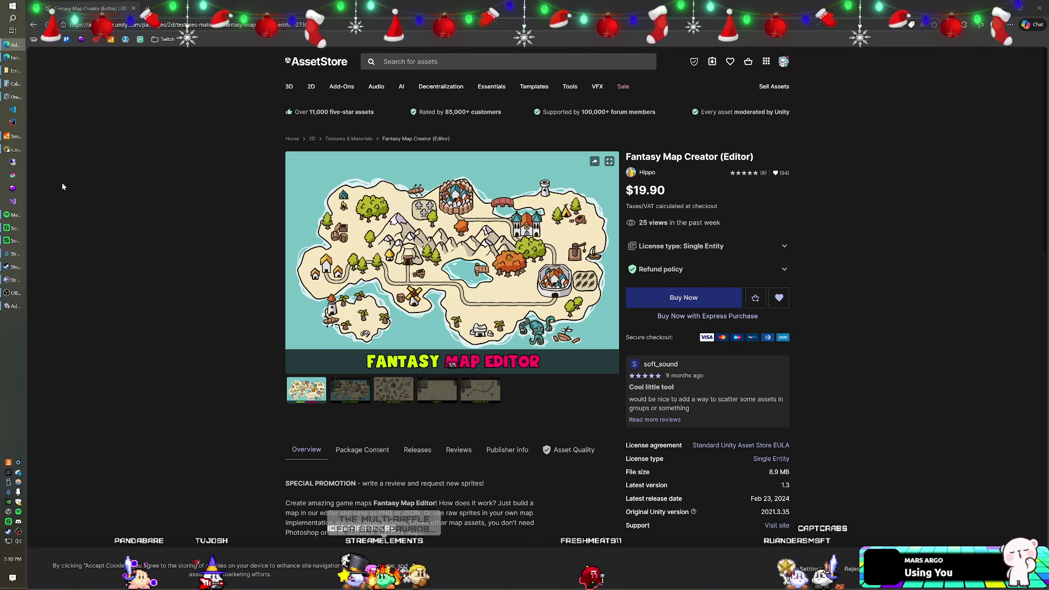
{"action": "left_click", "coordinate": [16, 148]}
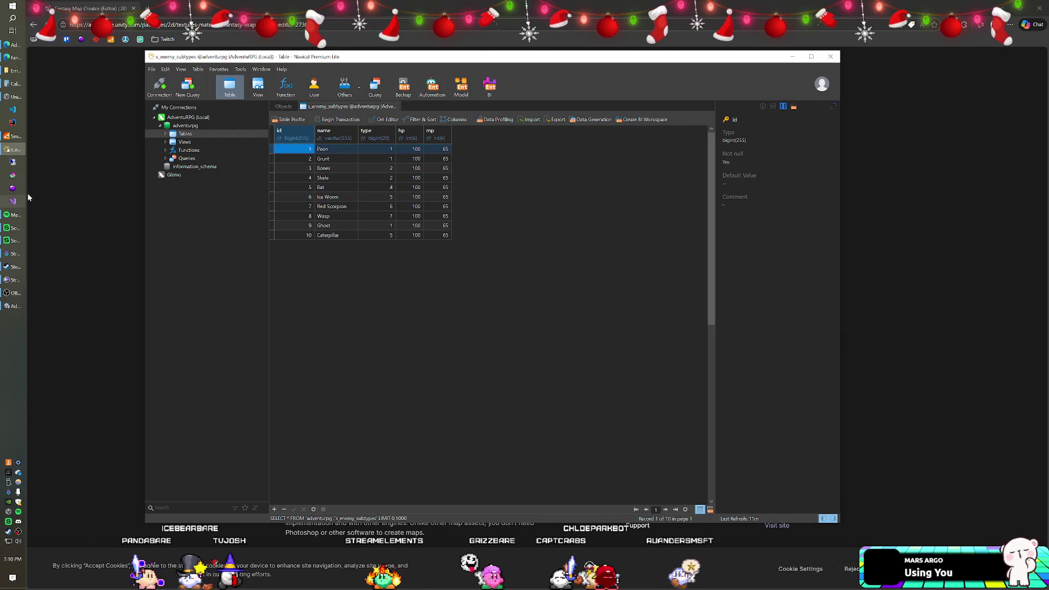
Switch from Navicat back to the Unity editor's Build Profiles view.
{"action": "left_click", "coordinate": [13, 306]}
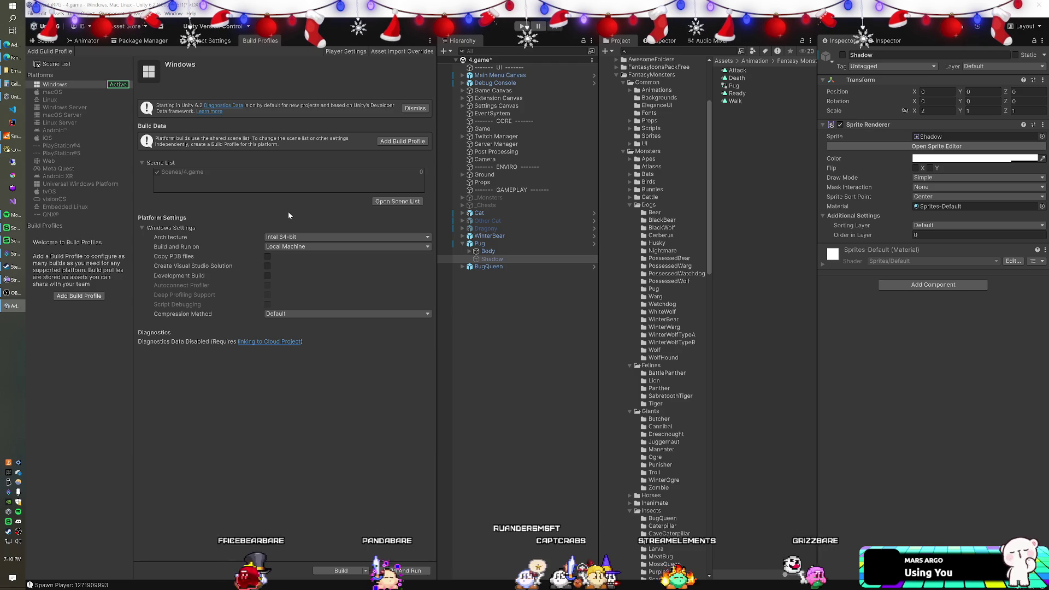
Add the Follow Target script component to Pug.
{"action": "left_click", "coordinate": [494, 244]}
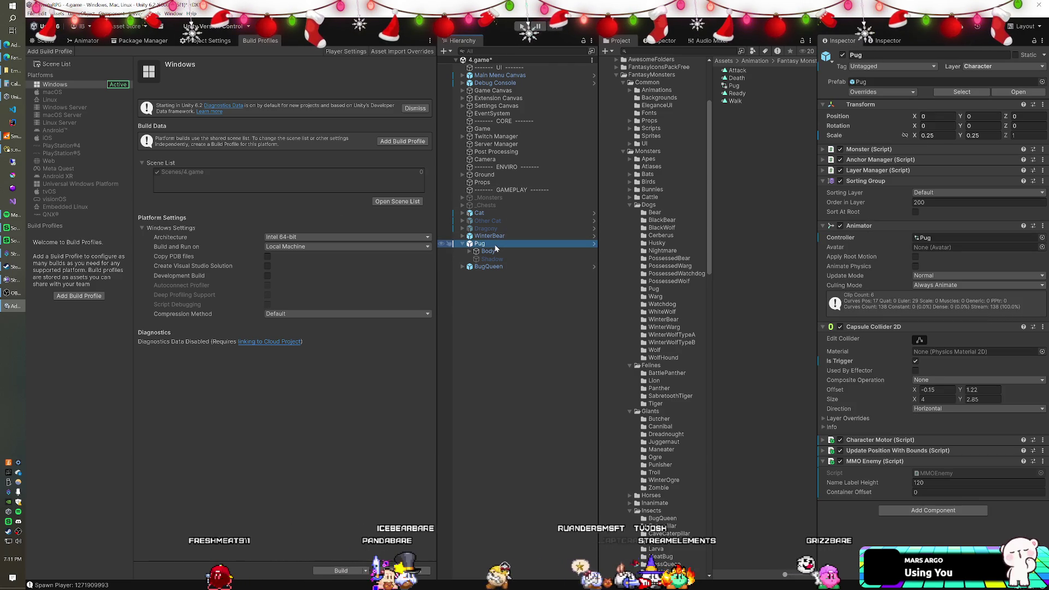
{"action": "left_click", "coordinate": [896, 511]}
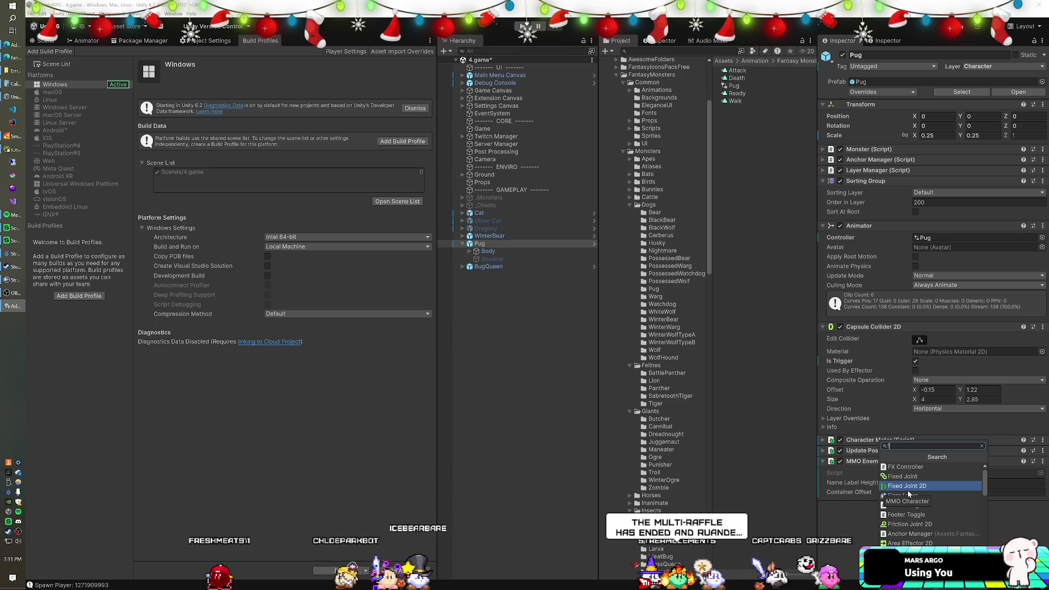
{"action": "type", "text": "follo"}
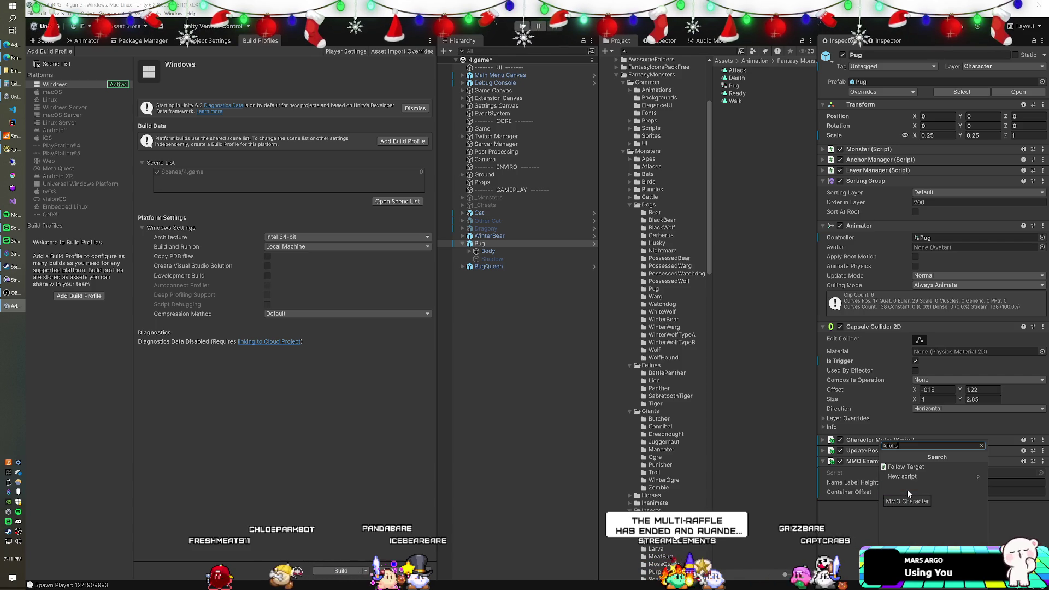
{"action": "left_click", "coordinate": [924, 467]}
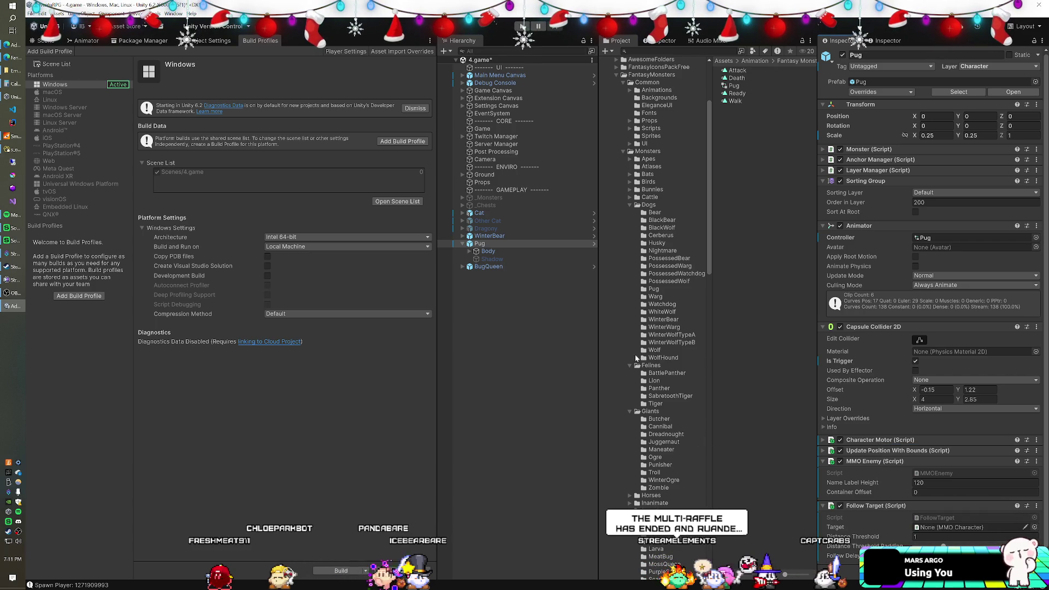
Collapse Pug's Animator and Sorting Group, open the Companions folder, and drag Pug into it.
{"action": "left_click", "coordinate": [824, 225]}
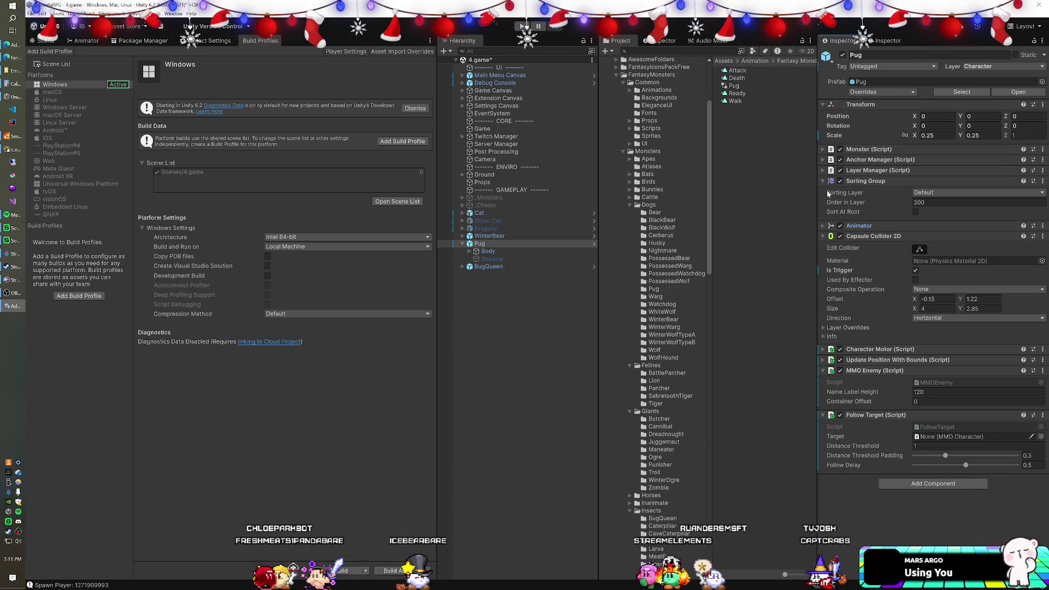
{"action": "left_click", "coordinate": [825, 182]}
{"action": "scroll", "coordinate": [629, 142], "scroll_direction": "up", "scroll_amount": 3}
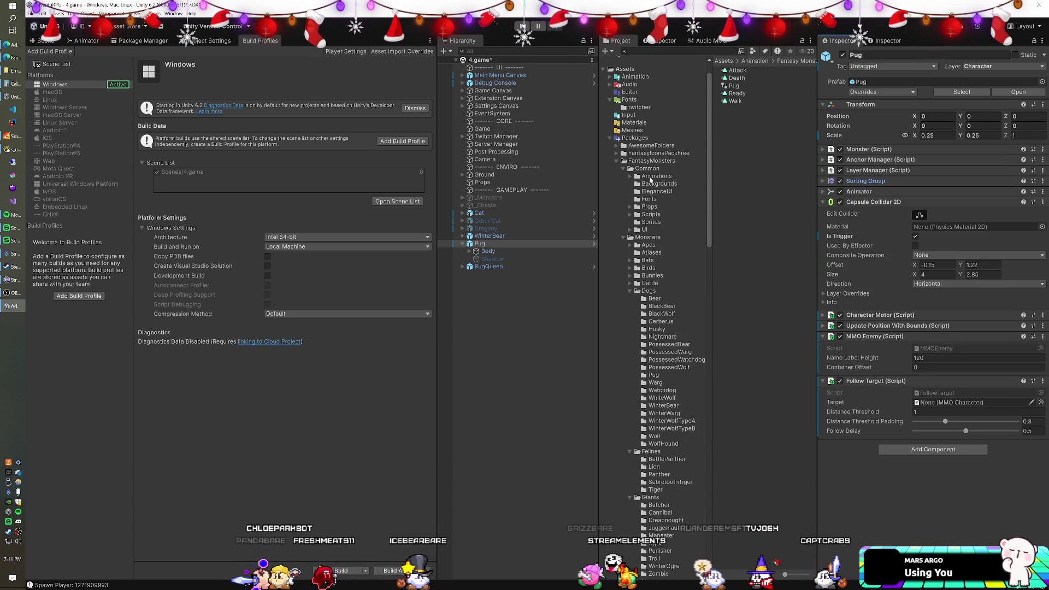
{"action": "left_click", "coordinate": [611, 140]}
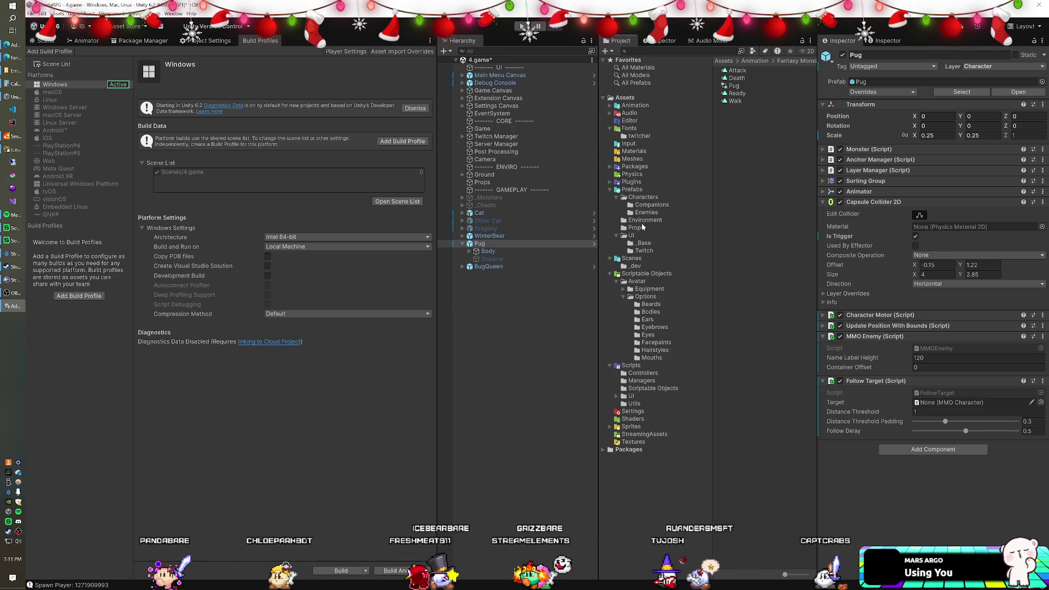
{"action": "left_click", "coordinate": [652, 204]}
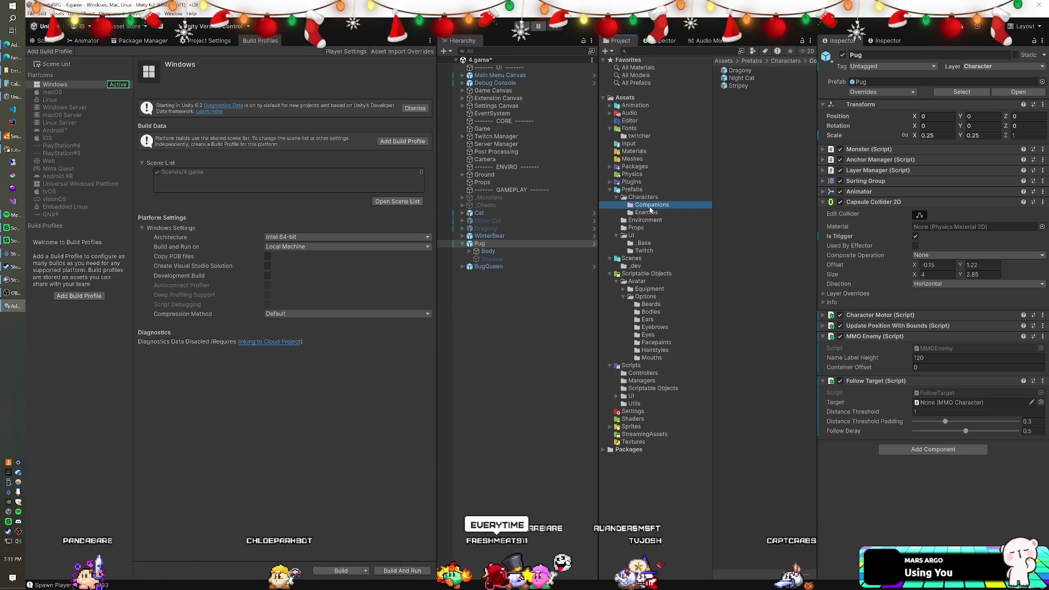
{"action": "mouse_move", "coordinate": [508, 244]}
{"action": "left_mouse_down"}
{"action": "mouse_move", "coordinate": [492, 241]}
{"action": "mouse_move", "coordinate": [745, 187]}
{"action": "left_mouse_up"}
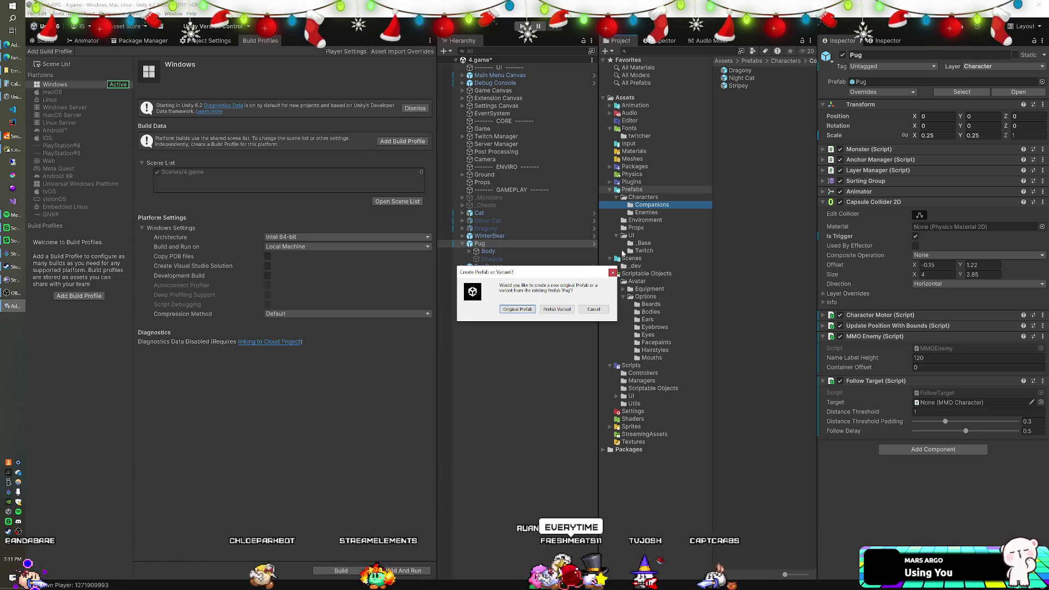
Create a prefab variant named Pug in Companions and move Pug above Cat in the hierarchy.
{"action": "left_click", "coordinate": [557, 308]}
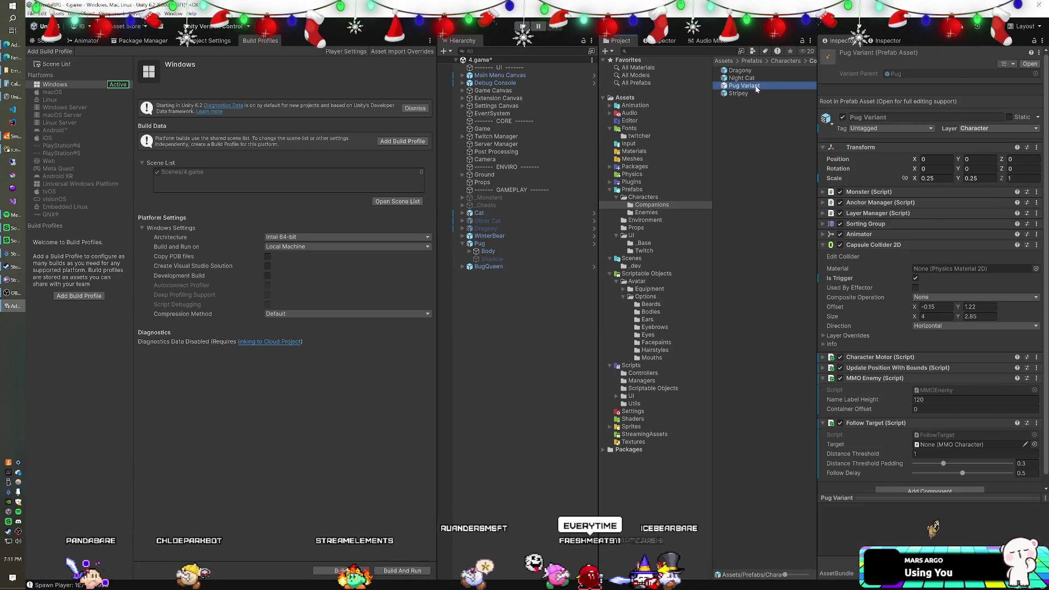
{"action": "left_click", "coordinate": [744, 86]}
{"action": "key", "text": "BackSpace"}
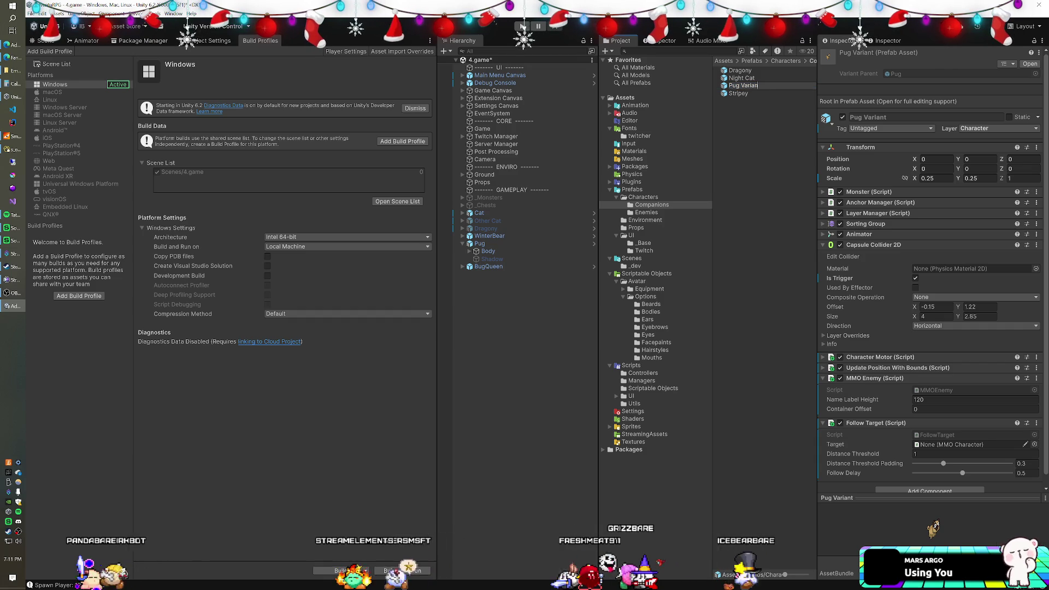
{"action": "key", "text": "Return"}
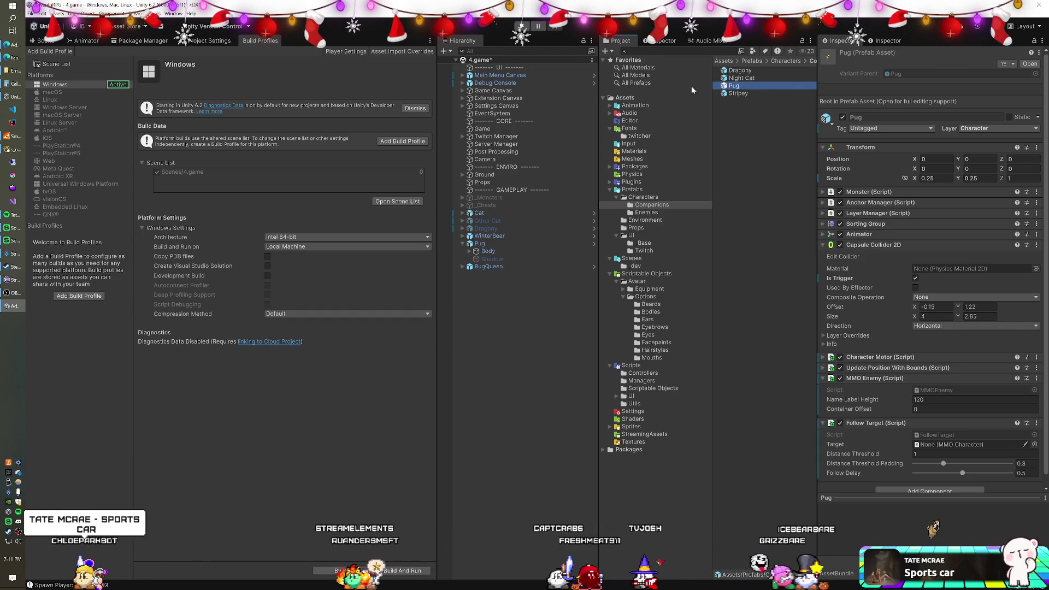
{"action": "left_click", "coordinate": [463, 243]}
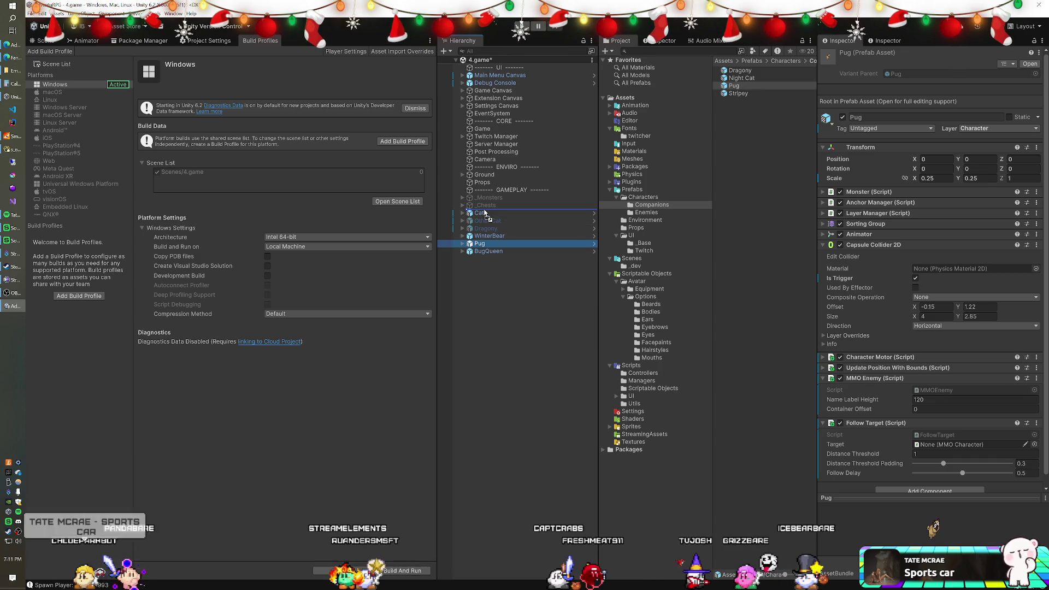
{"action": "left_click_drag", "start_coordinate": [485, 213], "coordinate": [486, 212]}
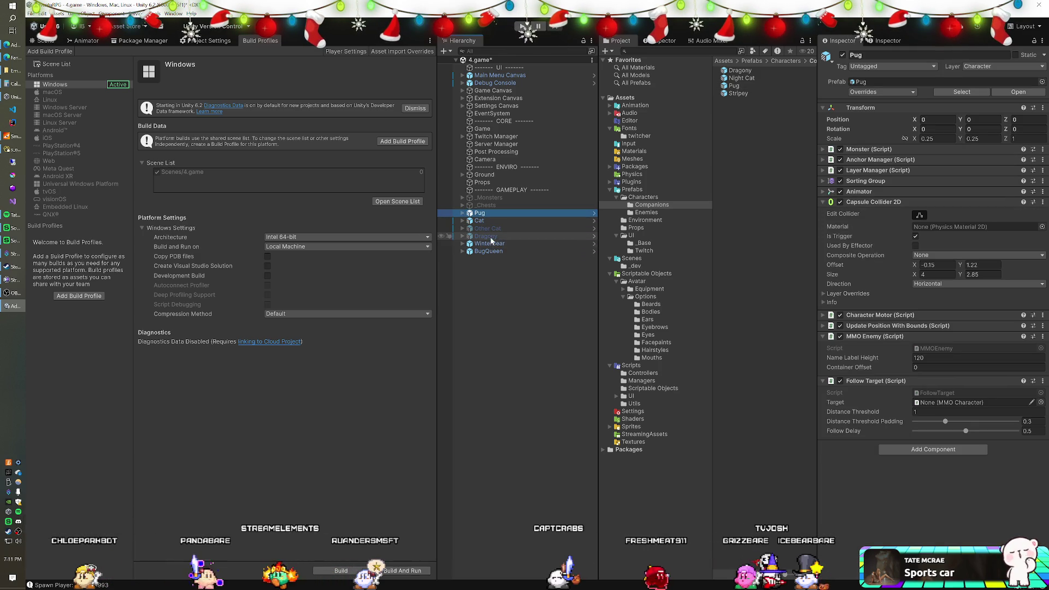
Put WinterBear alone on layer 10: Character and tick Is Trigger on its collider.
{"action": "left_click", "coordinate": [490, 243]}
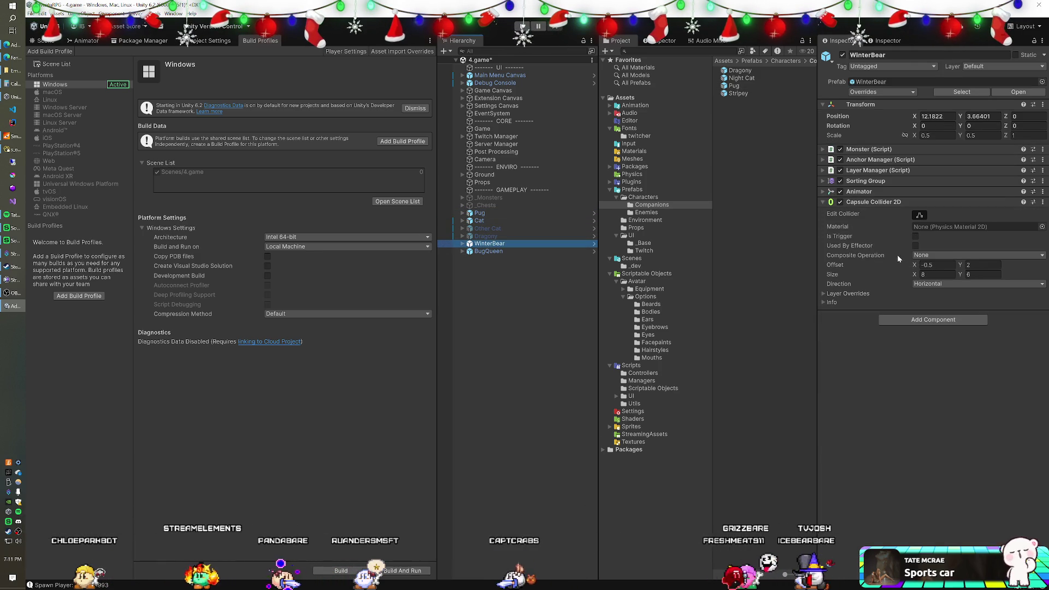
{"action": "left_click", "coordinate": [1005, 67]}
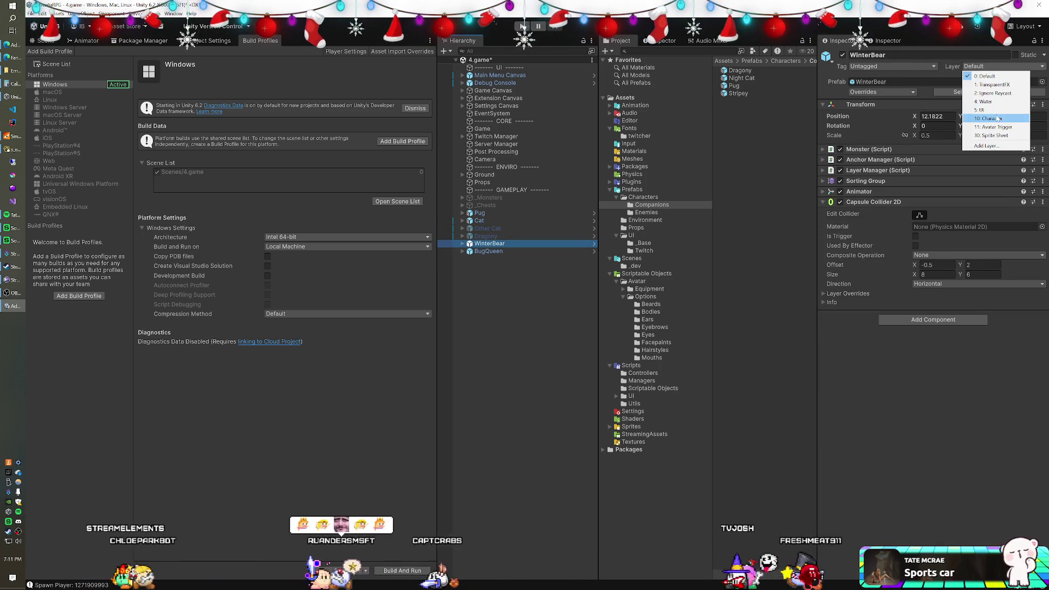
{"action": "left_click", "coordinate": [998, 119]}
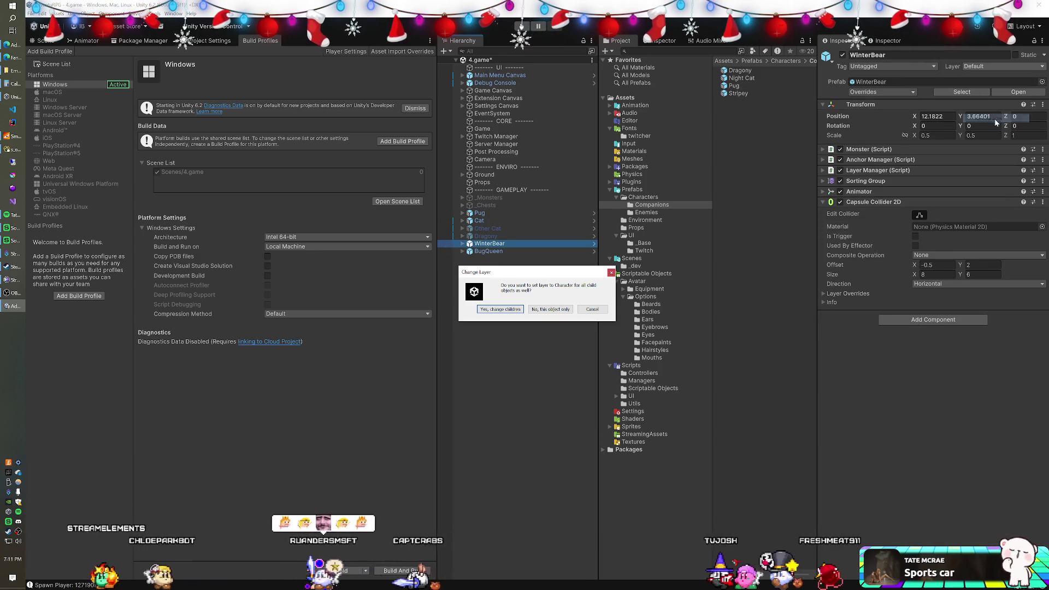
{"action": "left_click", "coordinate": [538, 310]}
{"action": "left_click", "coordinate": [915, 237]}
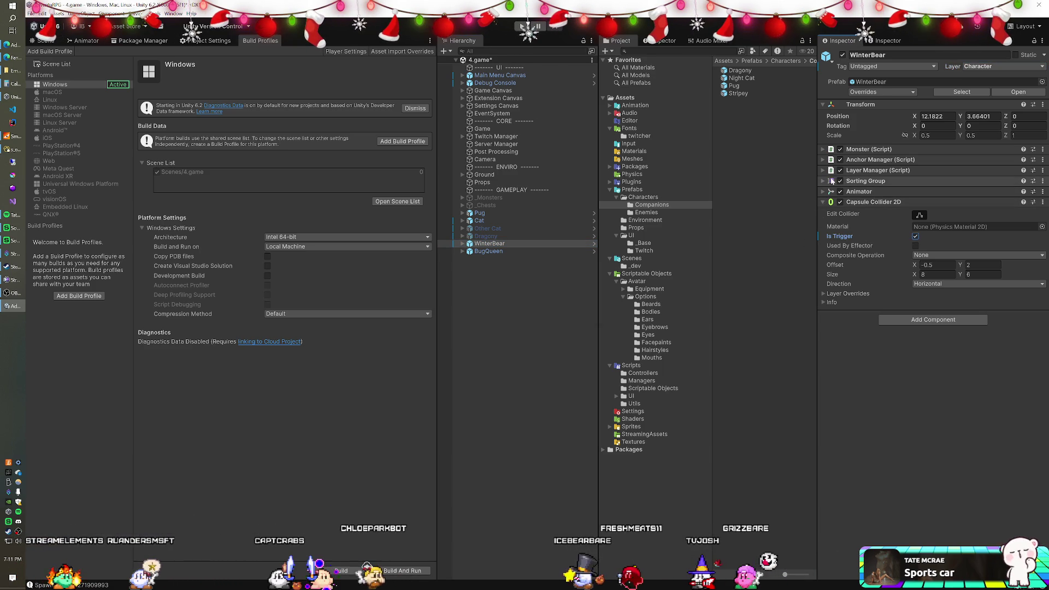
Expand WinterBear's Animator to locate its controller, then select BugQueen in the hierarchy.
{"action": "left_click", "coordinate": [824, 190]}
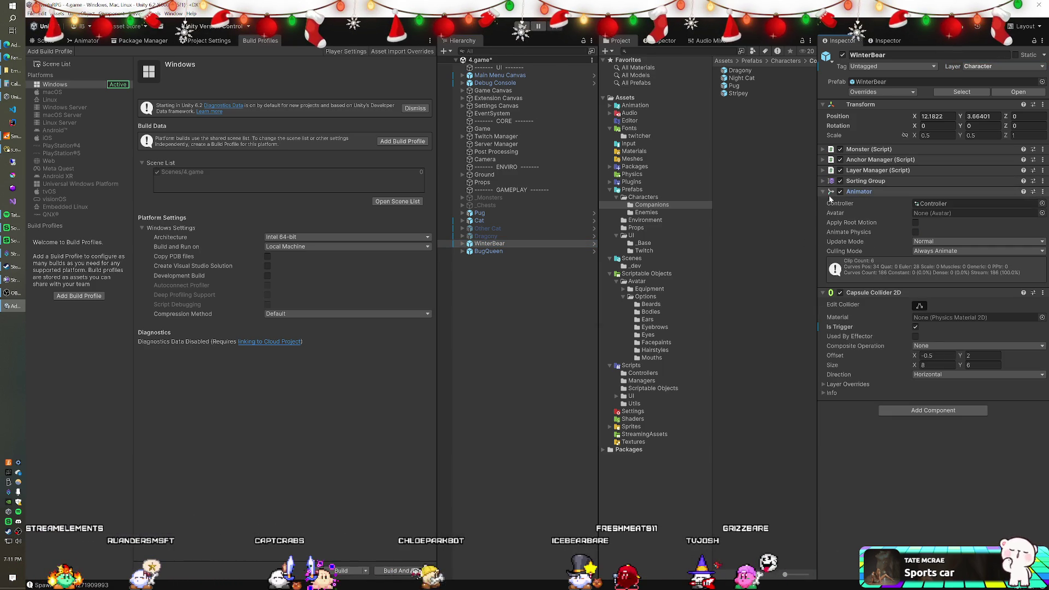
{"action": "left_click", "coordinate": [917, 204]}
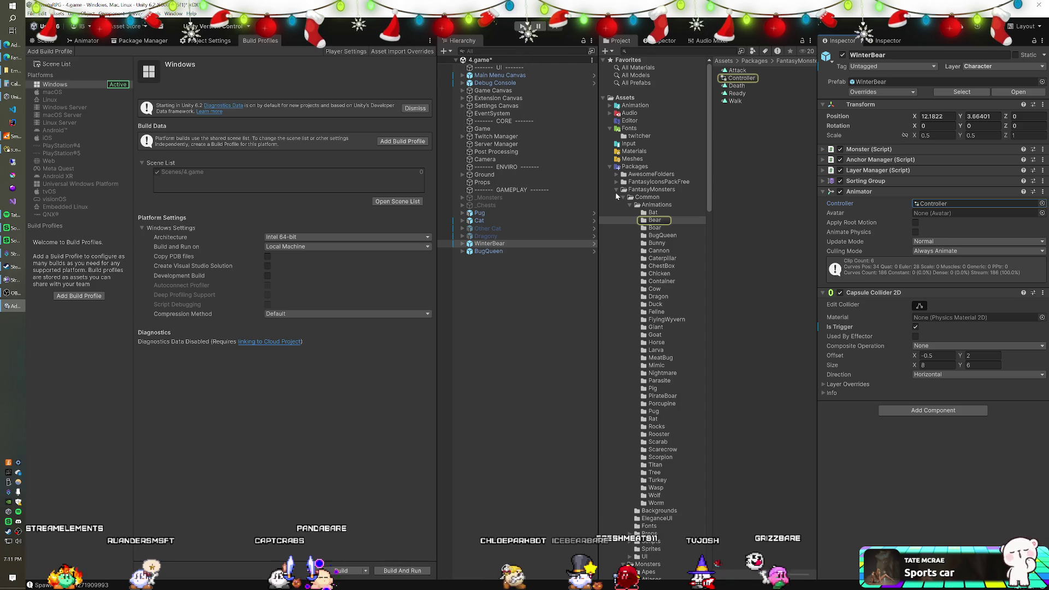
{"action": "left_click", "coordinate": [492, 252]}
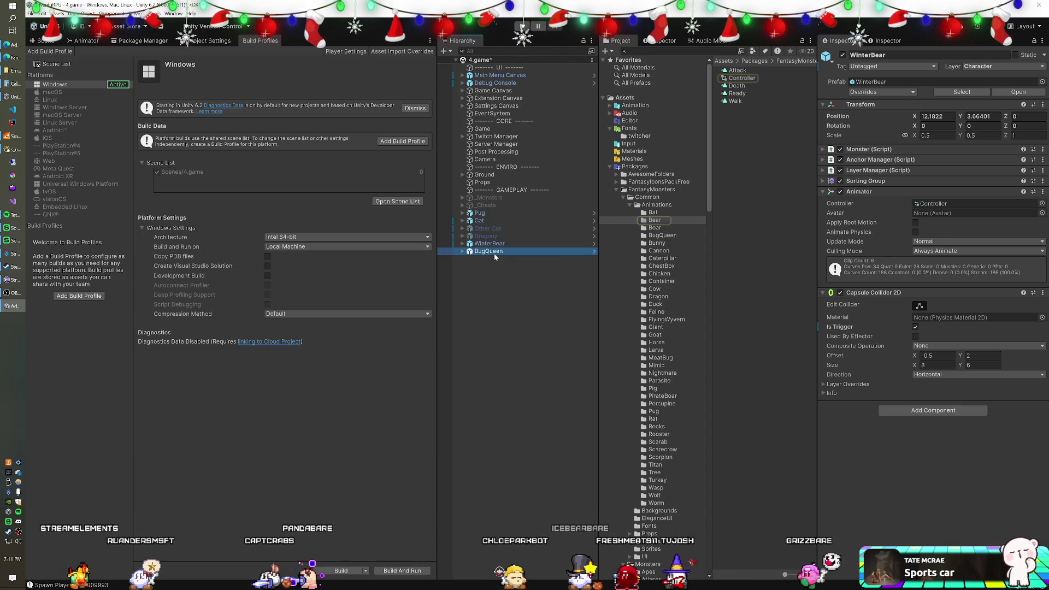